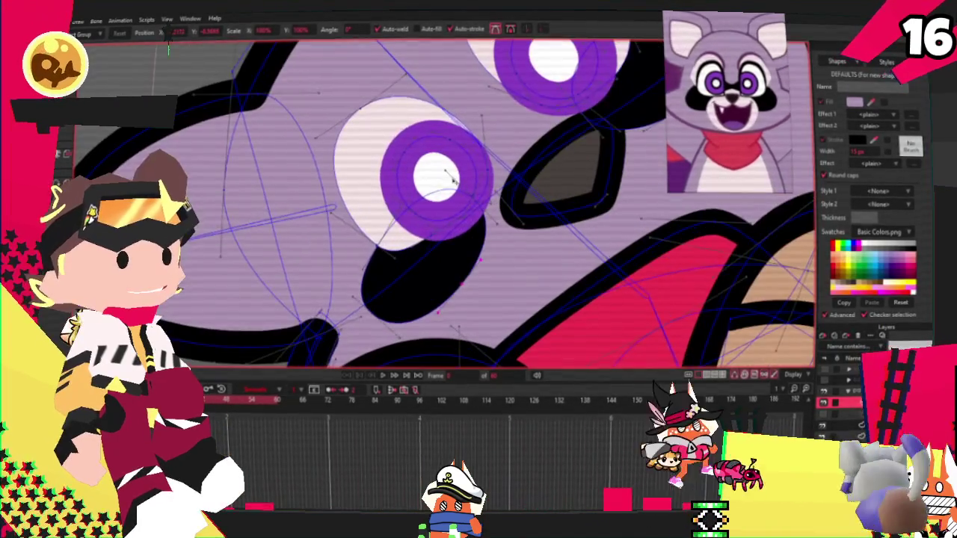
# - Move the raccoon plush's purple pupil up and to the left
pyautogui.click(463, 232)
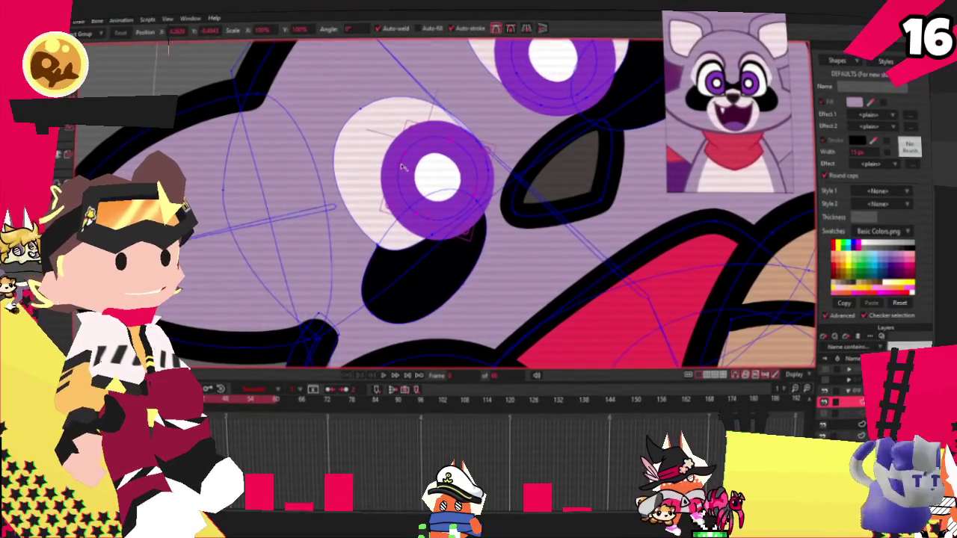
pyautogui.moveTo(486, 166); pyautogui.dragTo(445, 182)
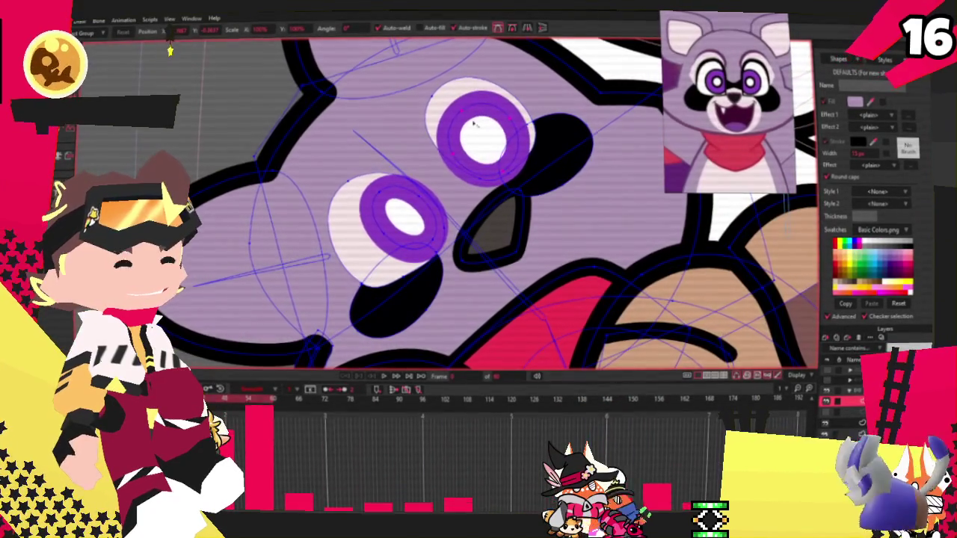
pyautogui.scroll(2, 515, 152)
pyautogui.scroll(2, 478, 157)
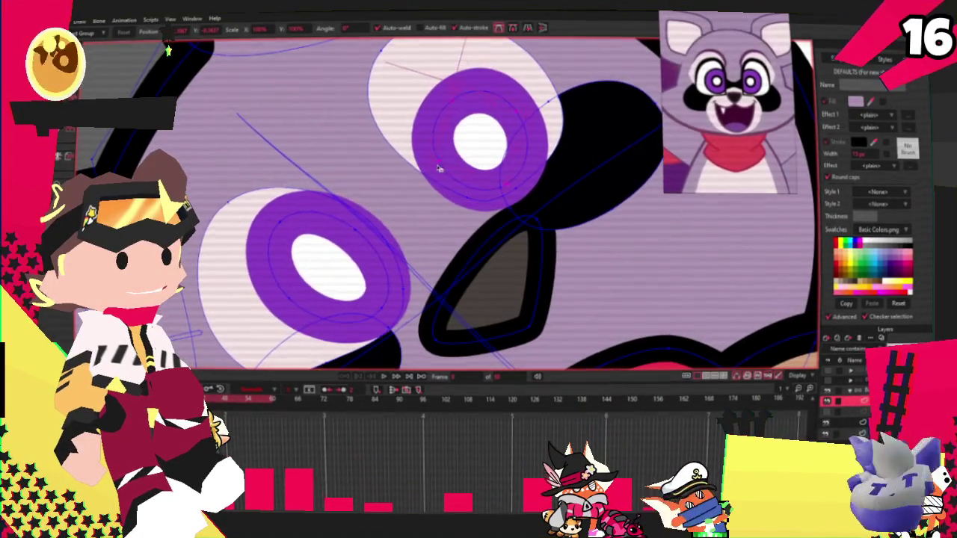
# - Shift the upper iris slightly right and widen and tilt its ring, then select the nose
pyautogui.moveTo(446, 161)
pyautogui.mouseDown()
pyautogui.moveTo(498, 135)
pyautogui.moveTo(473, 139)
pyautogui.mouseUp()
pyautogui.moveTo(527, 149)
pyautogui.mouseDown()
pyautogui.moveTo(532, 131)
pyautogui.moveTo(482, 132)
pyautogui.mouseUp()
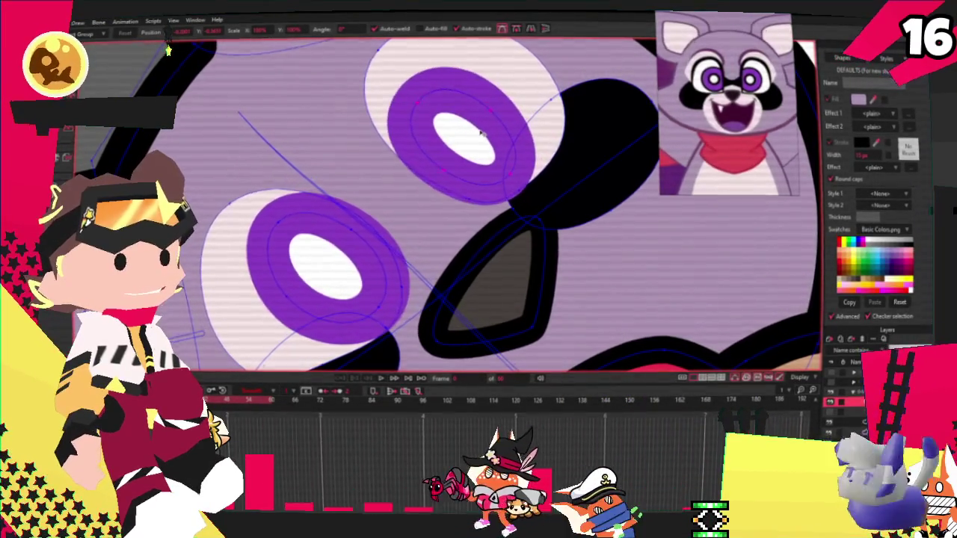
pyautogui.scroll(-3, 479, 131)
pyautogui.scroll(-3, 475, 150)
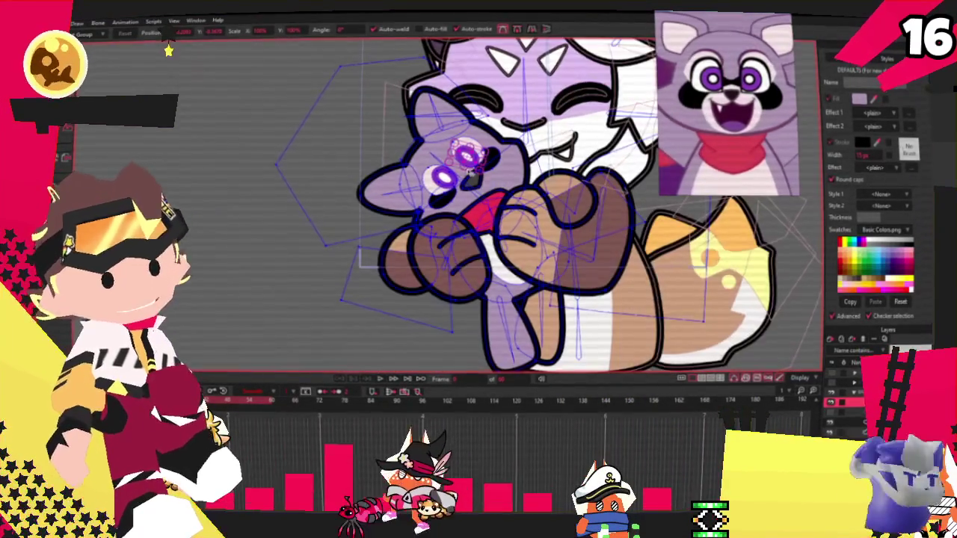
pyautogui.scroll(2, 507, 171)
pyautogui.scroll(2, 486, 161)
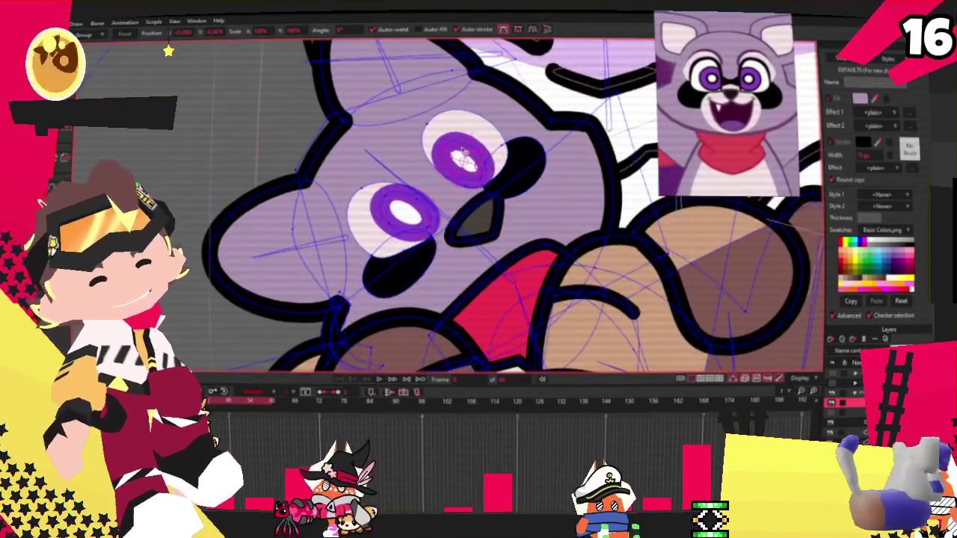
pyautogui.scroll(2, 463, 148)
pyautogui.scroll(-2, 449, 151)
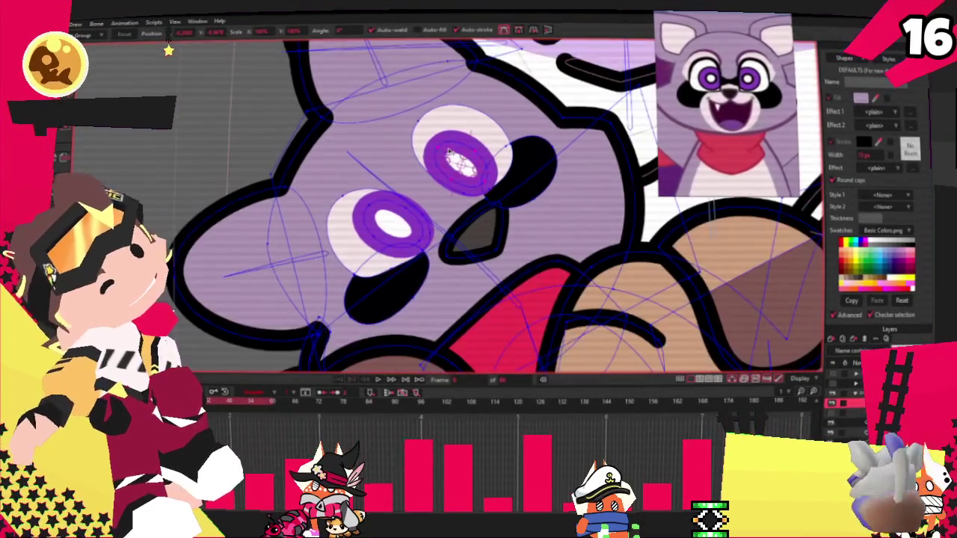
pyautogui.scroll(2, 404, 187)
pyautogui.scroll(-1, 343, 226)
pyautogui.scroll(2, 425, 244)
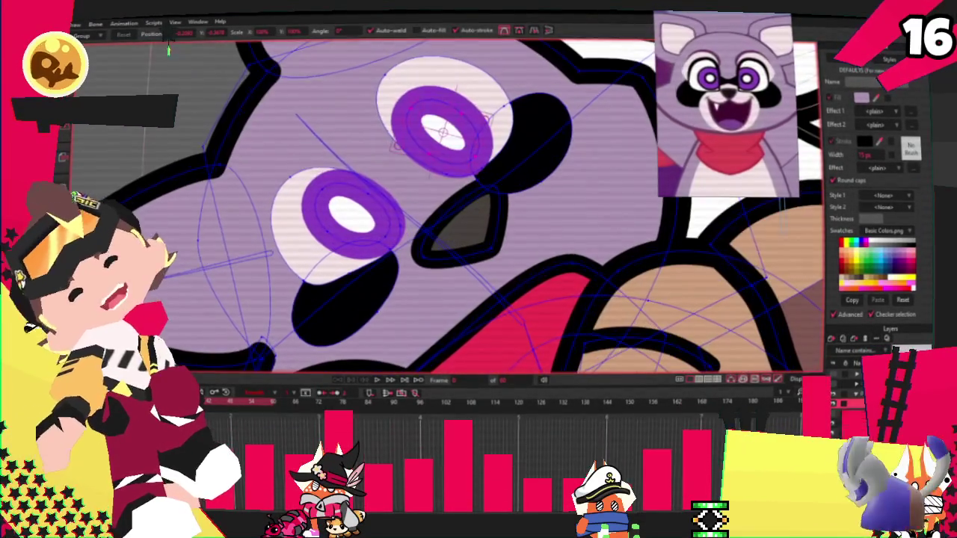
pyautogui.click(453, 226)
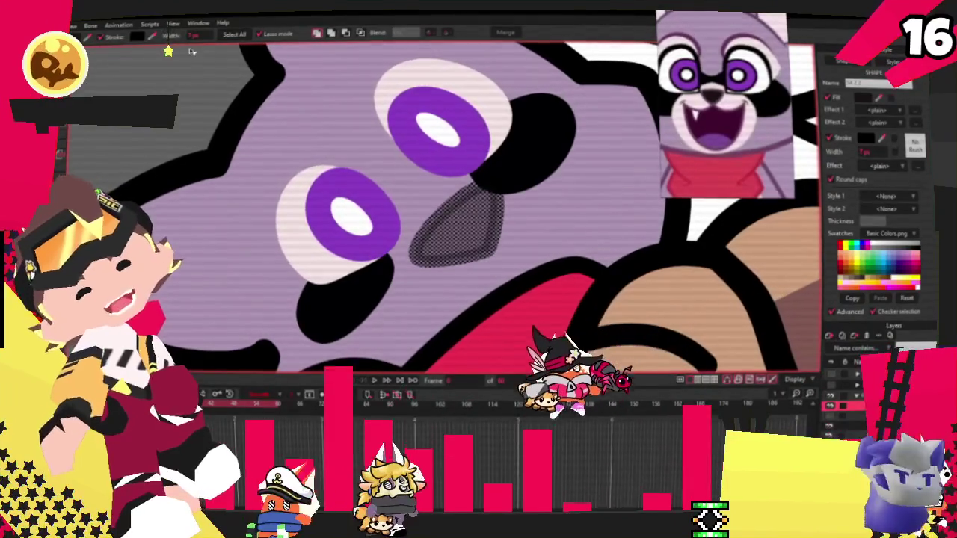
pyautogui.press('t')
pyautogui.click(461, 215)
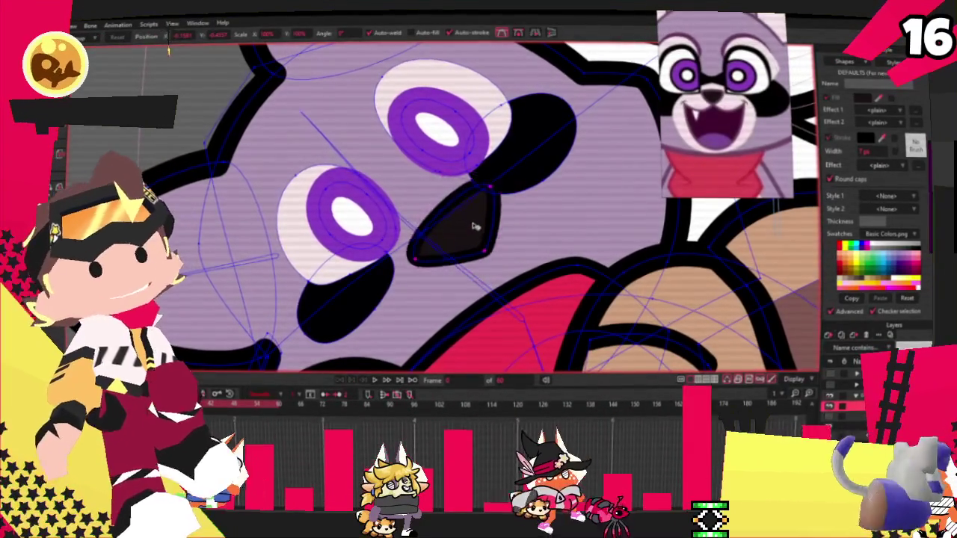
pyautogui.click(460, 213)
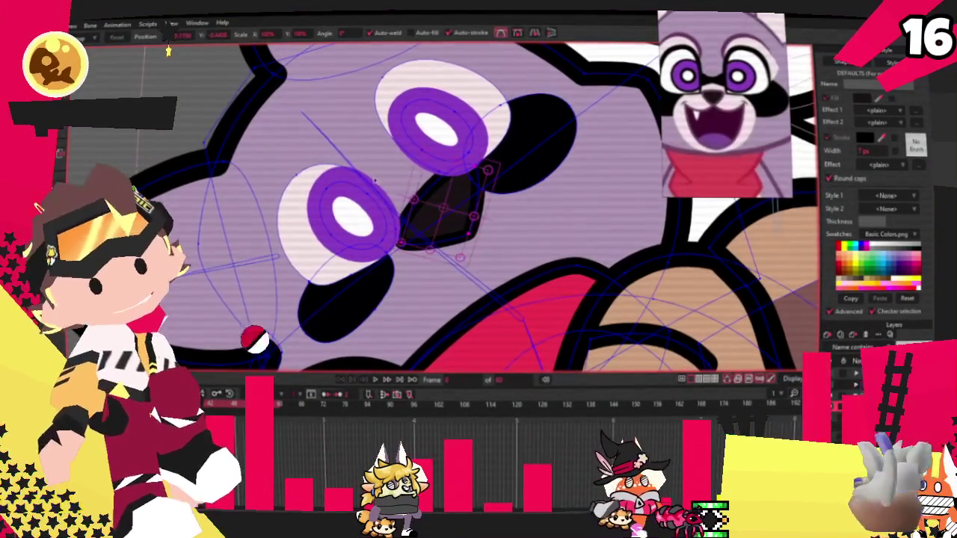
pyautogui.press('q')
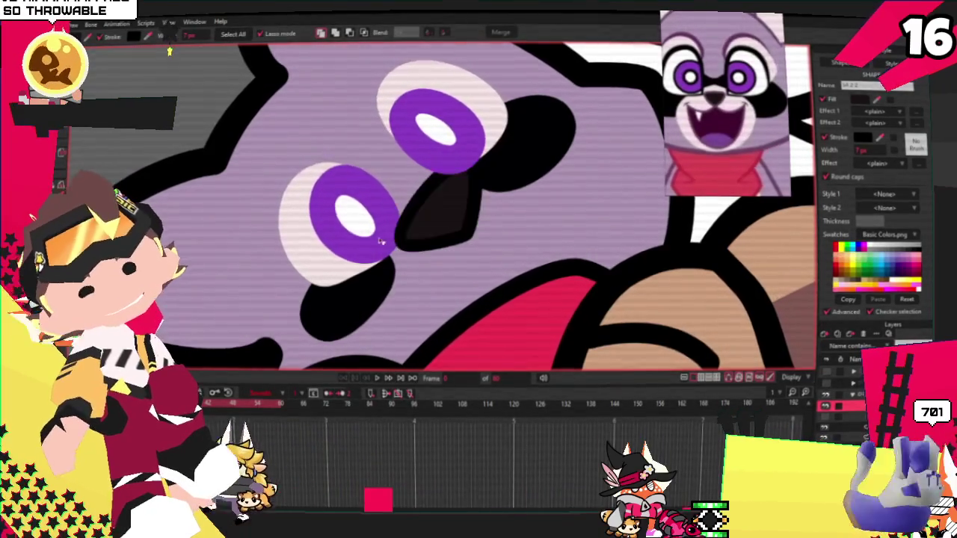
pyautogui.scroll(-3, 357, 249)
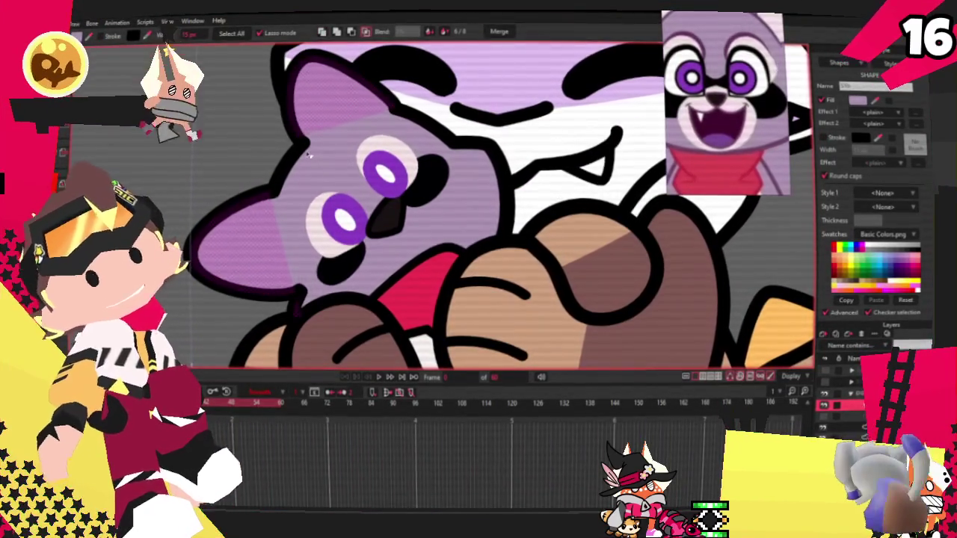
# - Use Draw Shape (E) and Freehand (B) to paint a white filled patch over the raccoon's snout
pyautogui.scroll(-3, 387, 147)
pyautogui.scroll(3, 225, 118)
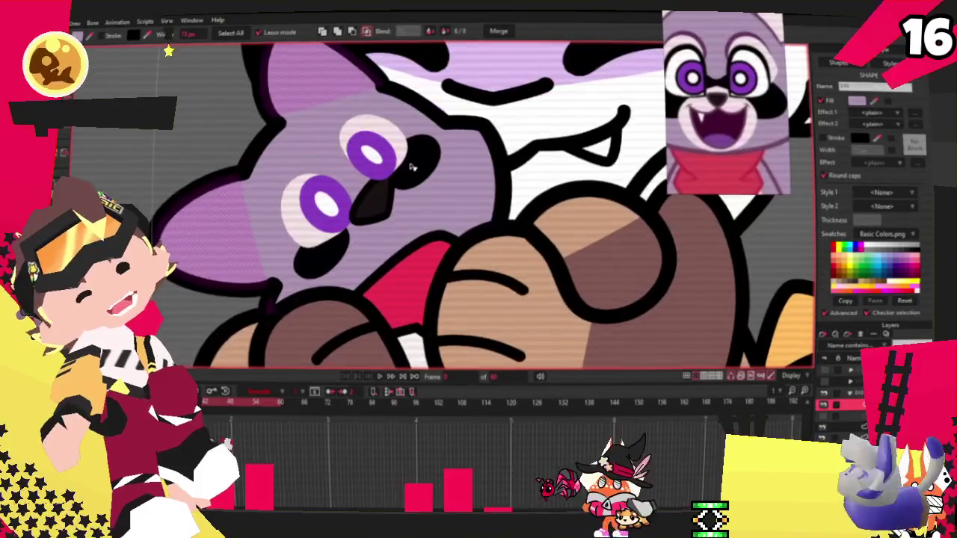
pyautogui.scroll(-3, 334, 152)
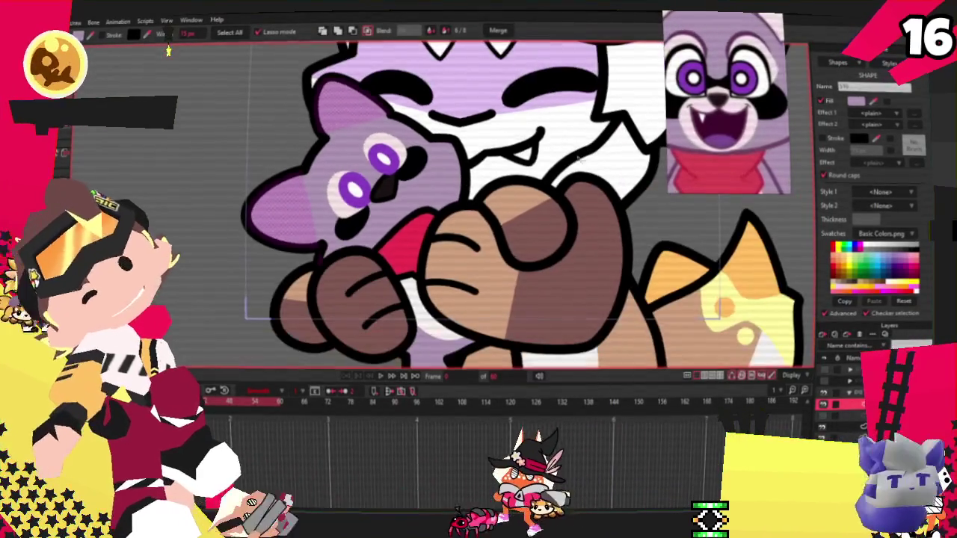
pyautogui.scroll(3, 335, 189)
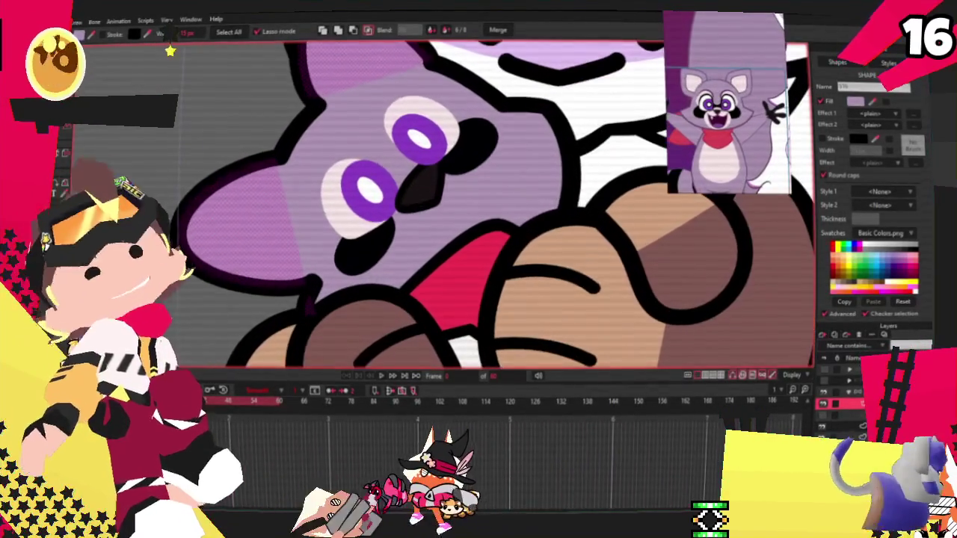
pyautogui.press('e')
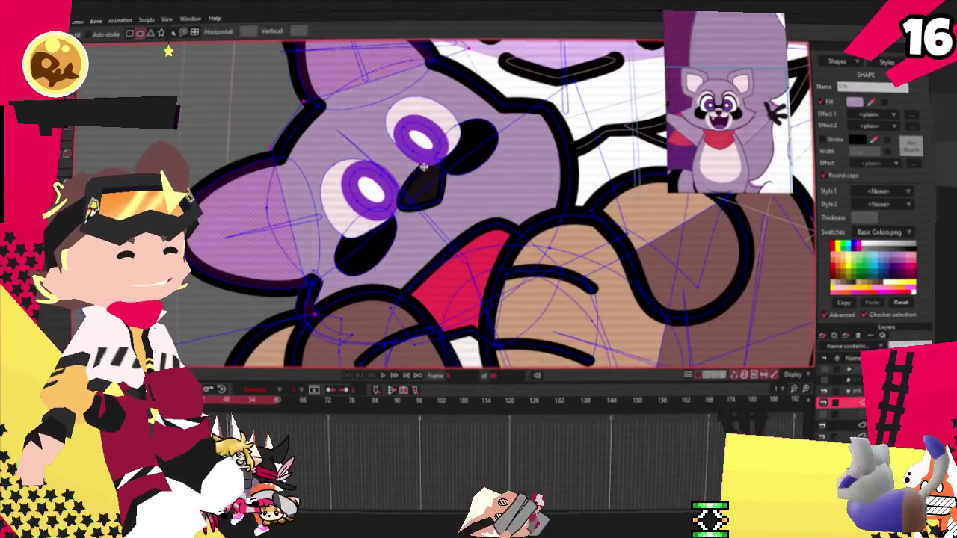
pyautogui.press('b')
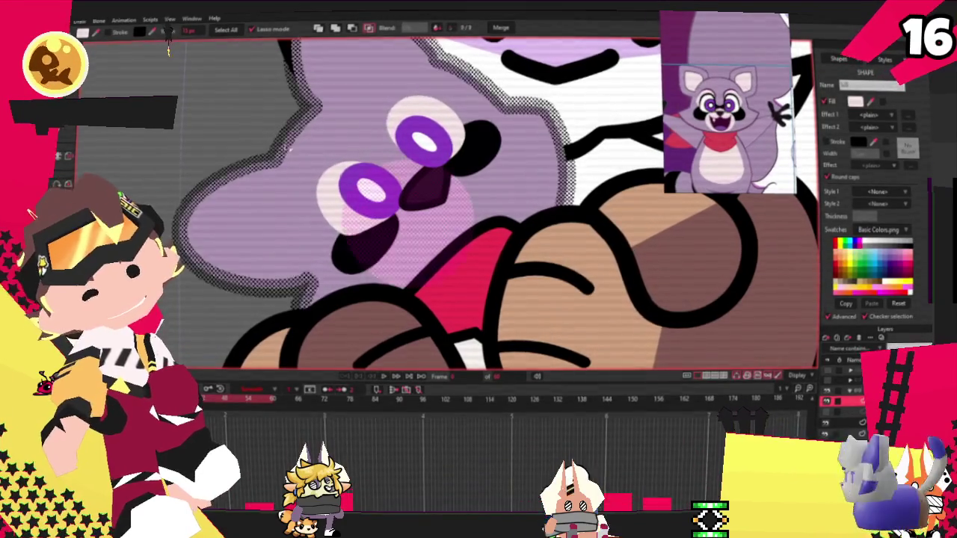
pyautogui.press('t')
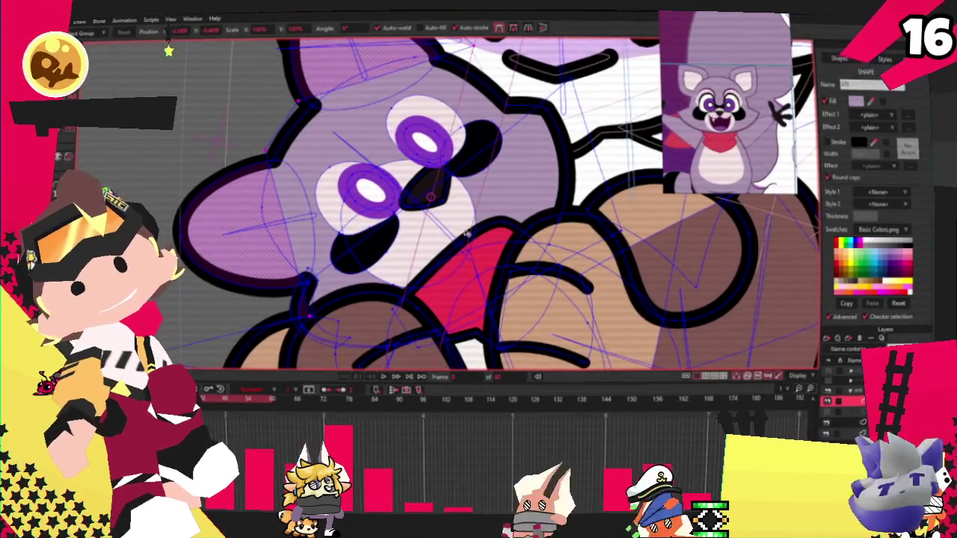
pyautogui.click(171, 50)
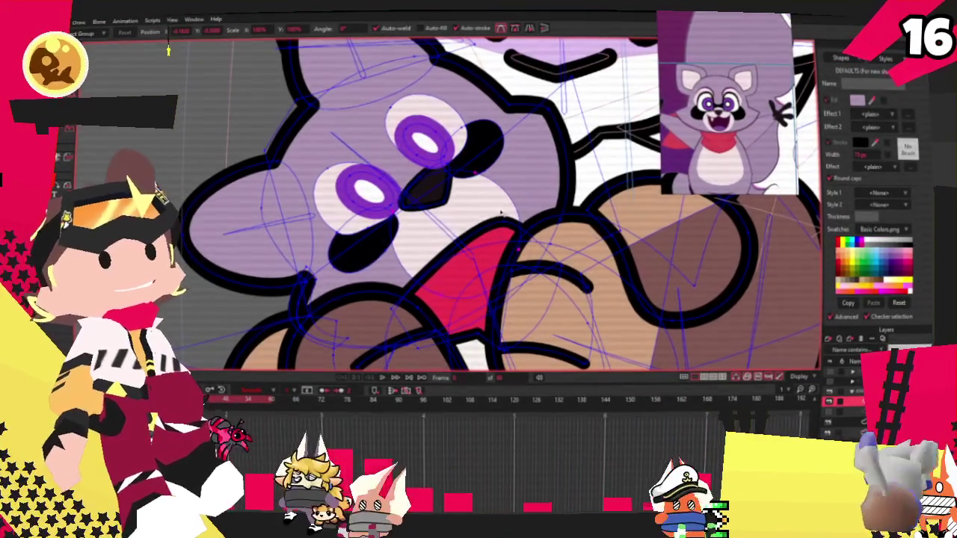
pyautogui.press('g')
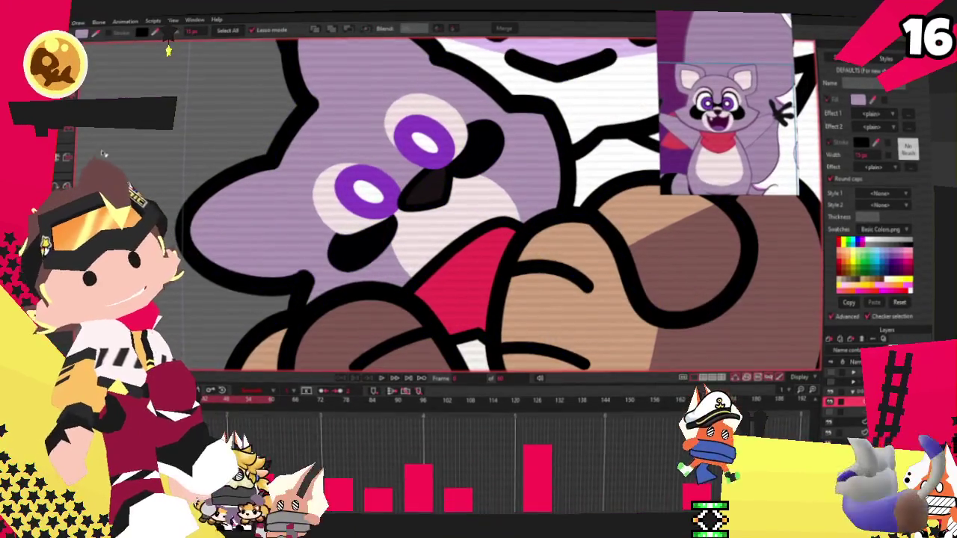
pyautogui.press('z')
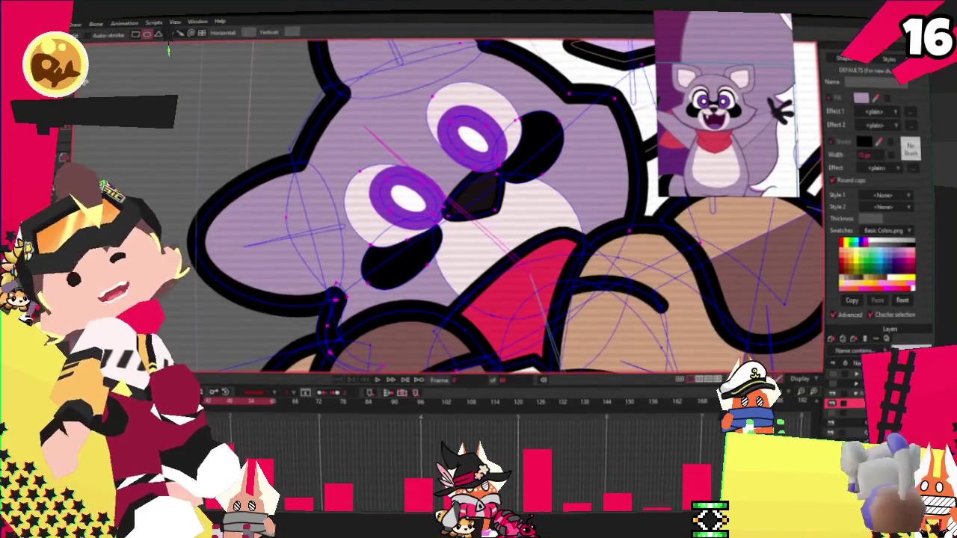
pyautogui.scroll(-2, 169, 51)
pyautogui.press('g')
pyautogui.scroll(-3, 211, 125)
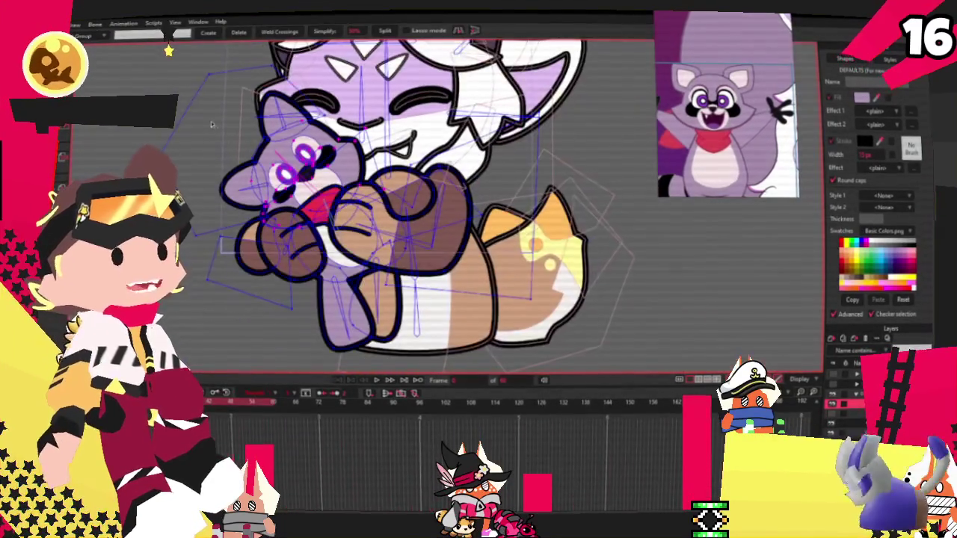
pyautogui.scroll(3, 229, 131)
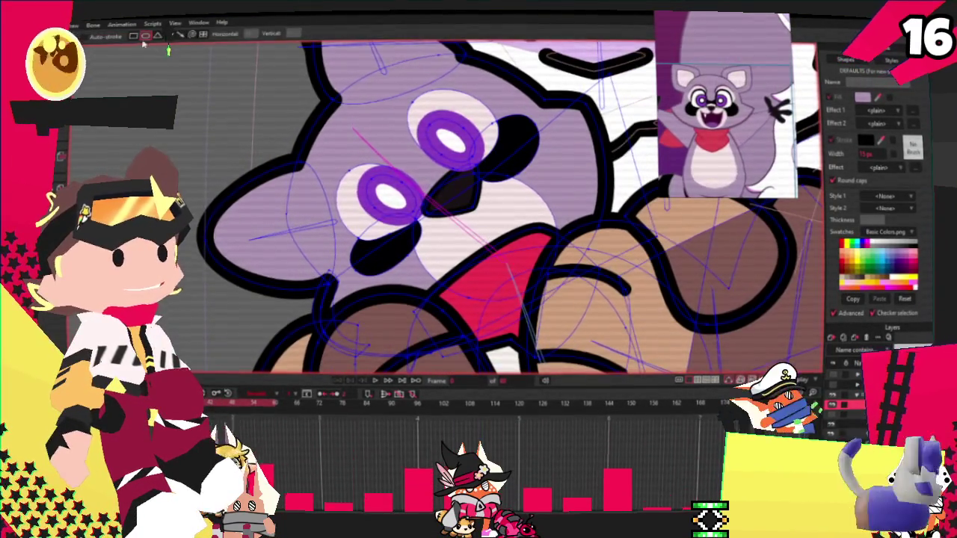
pyautogui.scroll(2, 231, 215)
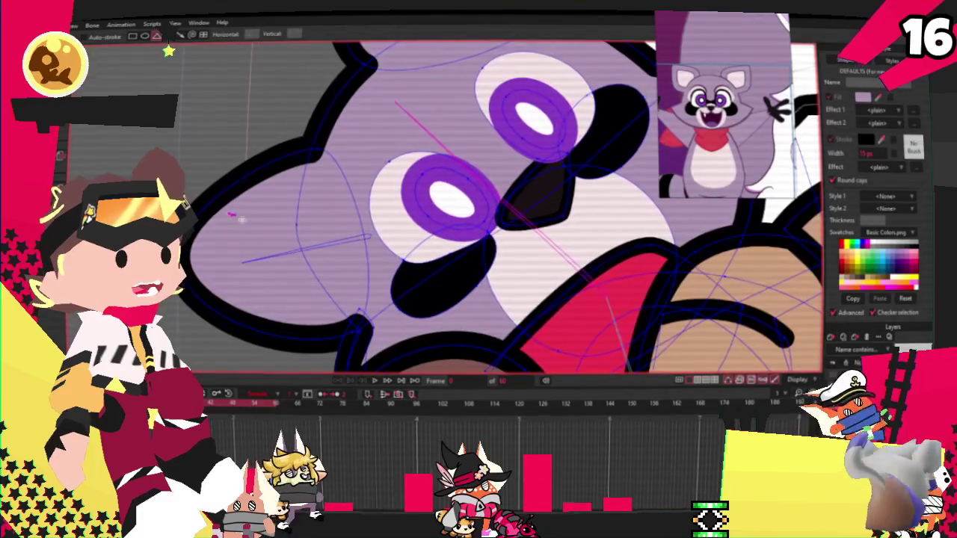
pyautogui.press('g')
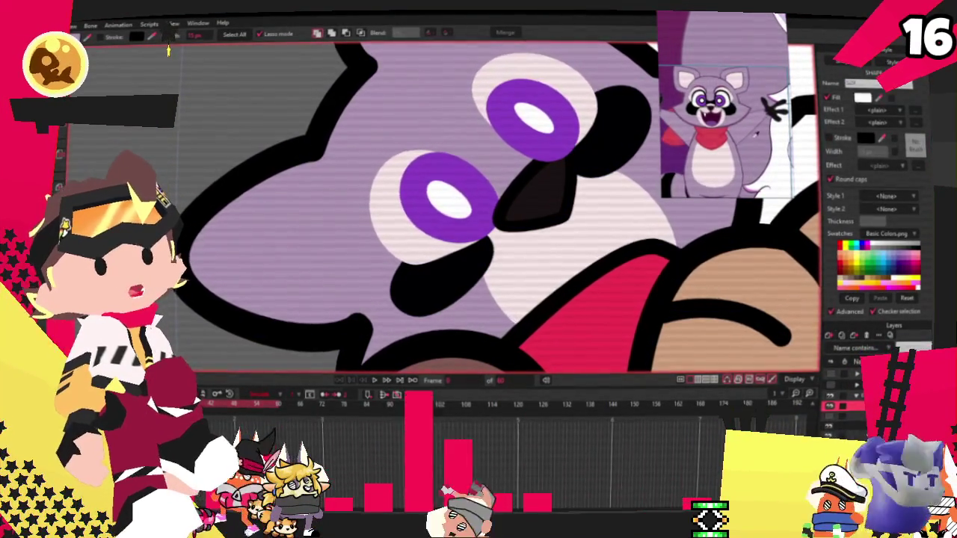
# - Select the cheek triangle and raise it in front of the head
pyautogui.moveTo(217, 267); pyautogui.dragTo(340, 302)
pyautogui.click(360, 34)
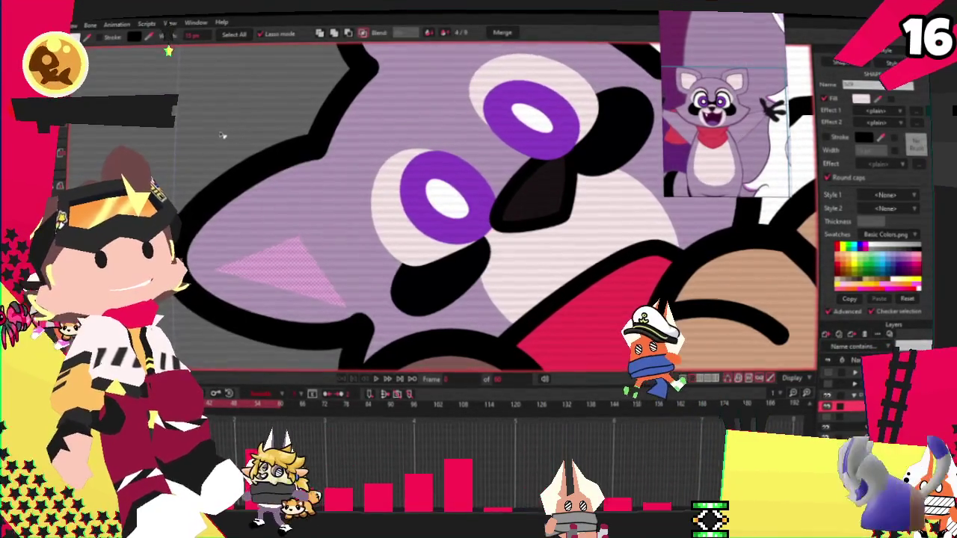
pyautogui.press('Delete')
pyautogui.hotkey('ctrl', 'z')
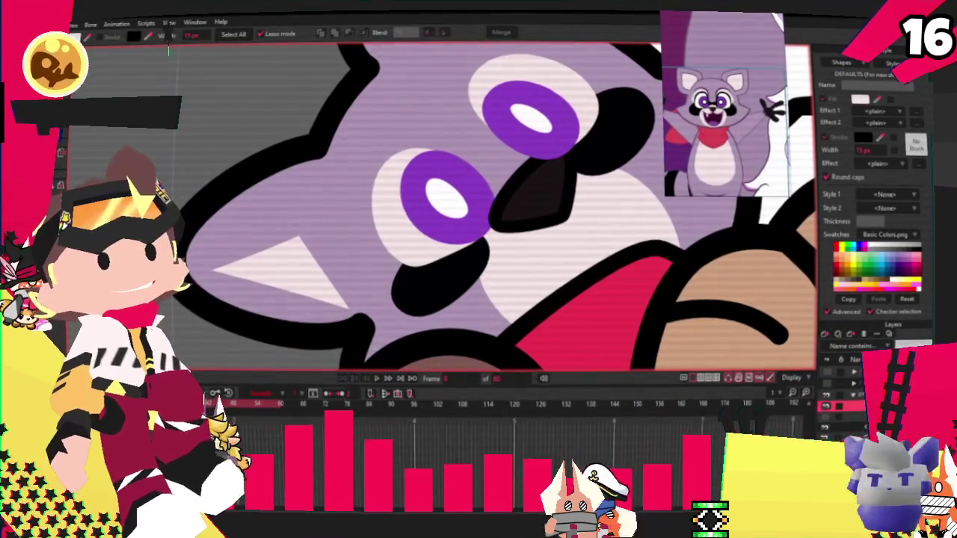
# - Raise the triangle's top corner and pull its left corner inward
pyautogui.press('t')
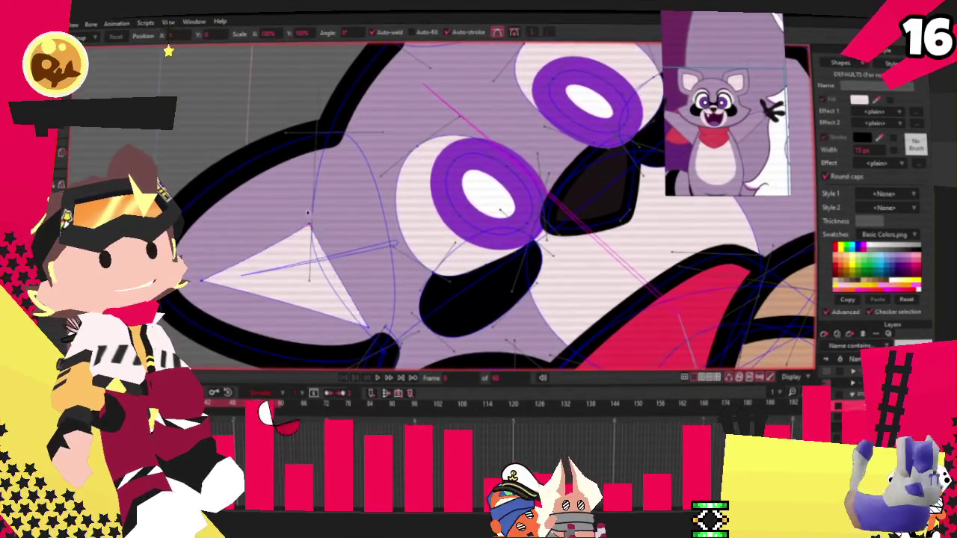
pyautogui.moveTo(310, 224); pyautogui.dragTo(315, 173)
pyautogui.moveTo(201, 281); pyautogui.dragTo(222, 271)
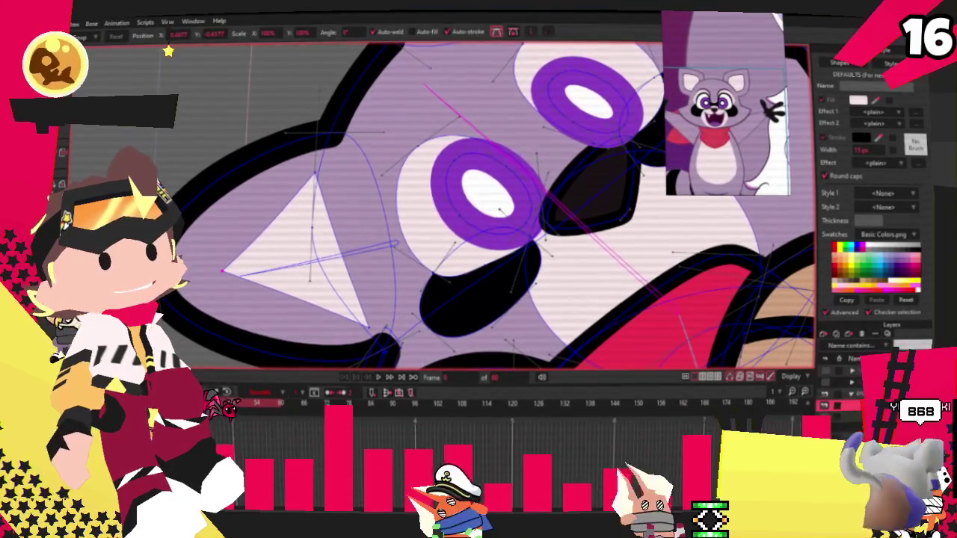
# - Round off the inner-ear triangle's left and bottom corners with the Curvature tool
pyautogui.press('c')
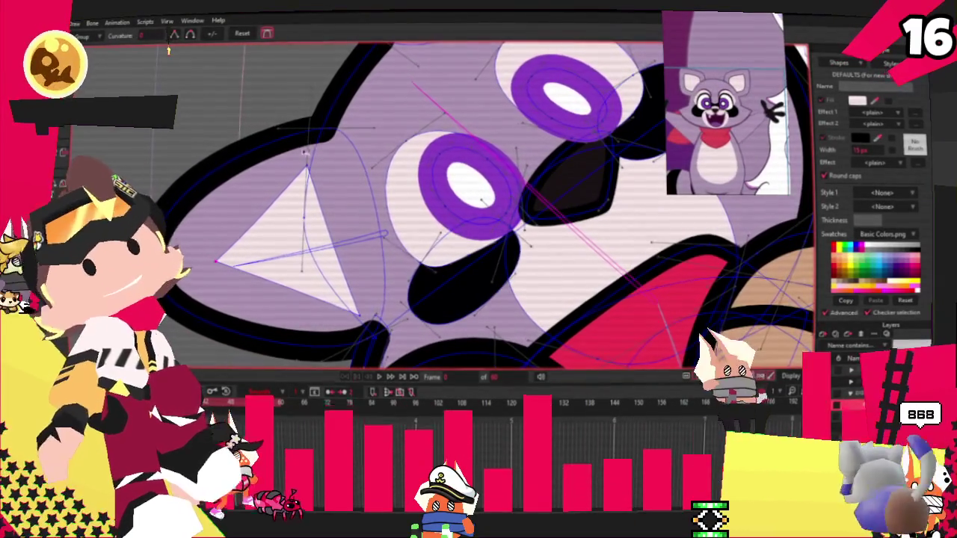
pyautogui.click(215, 262)
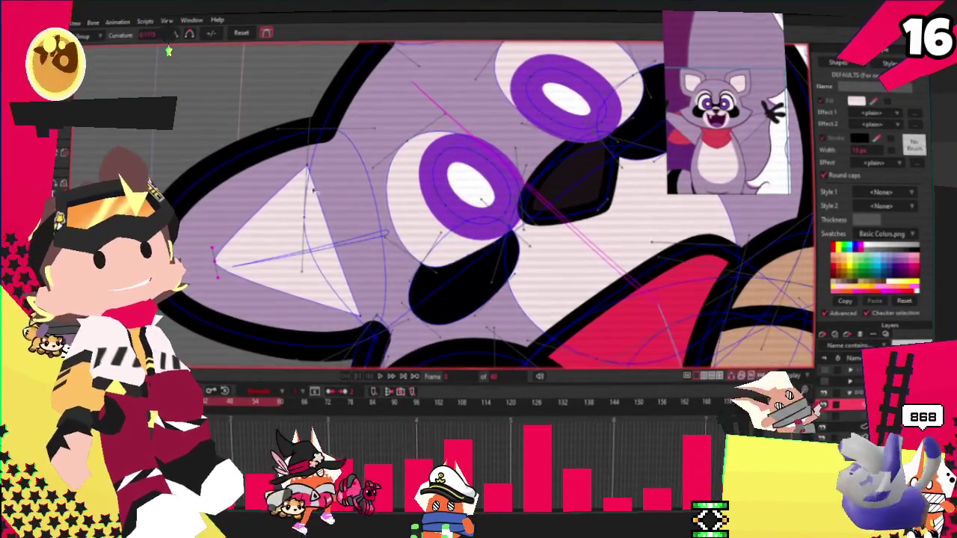
pyautogui.click(369, 308)
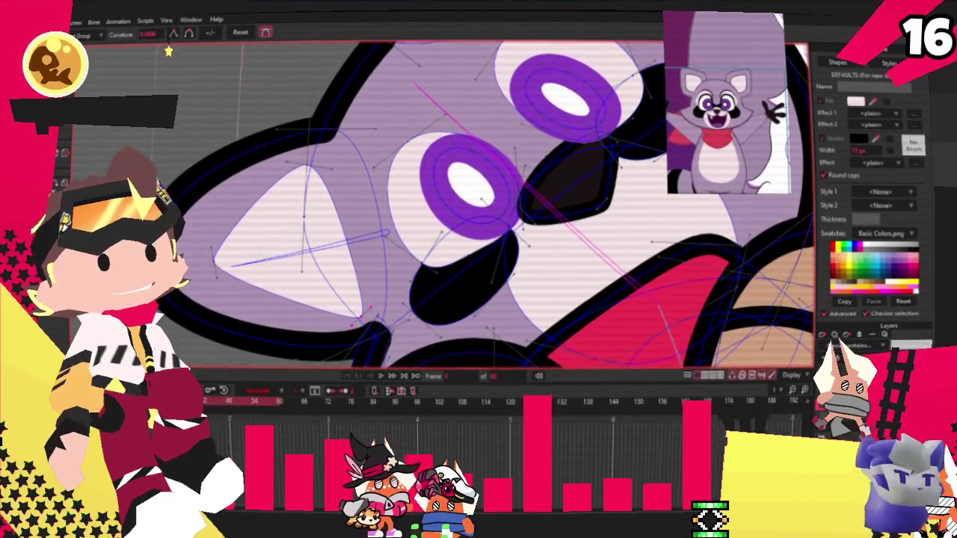
pyautogui.press('t')
pyautogui.scroll(2, 292, 149)
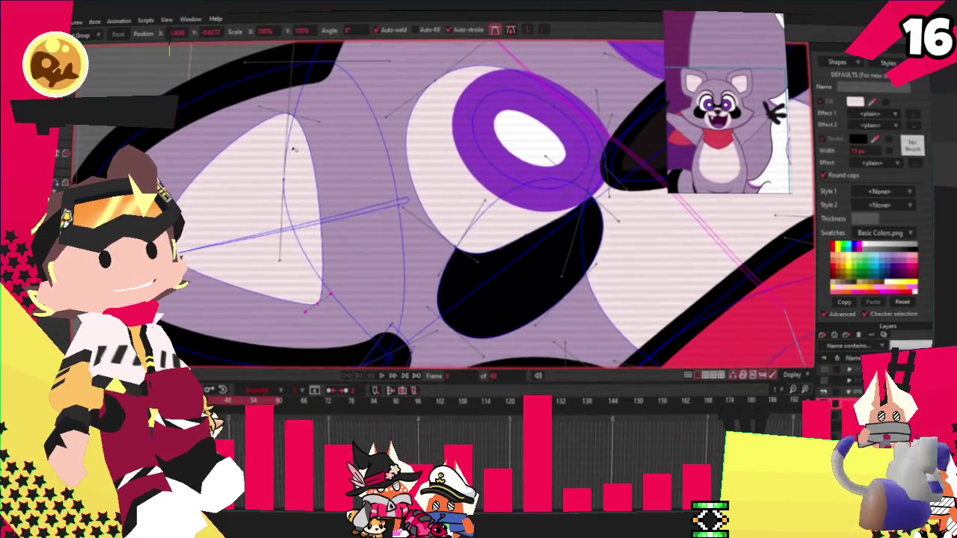
# - Move the inner-ear triangle's top point down and adjust the left triangle's points
pyautogui.moveTo(295, 141)
pyautogui.mouseDown()
pyautogui.moveTo(299, 167)
pyautogui.moveTo(303, 148)
pyautogui.mouseUp()
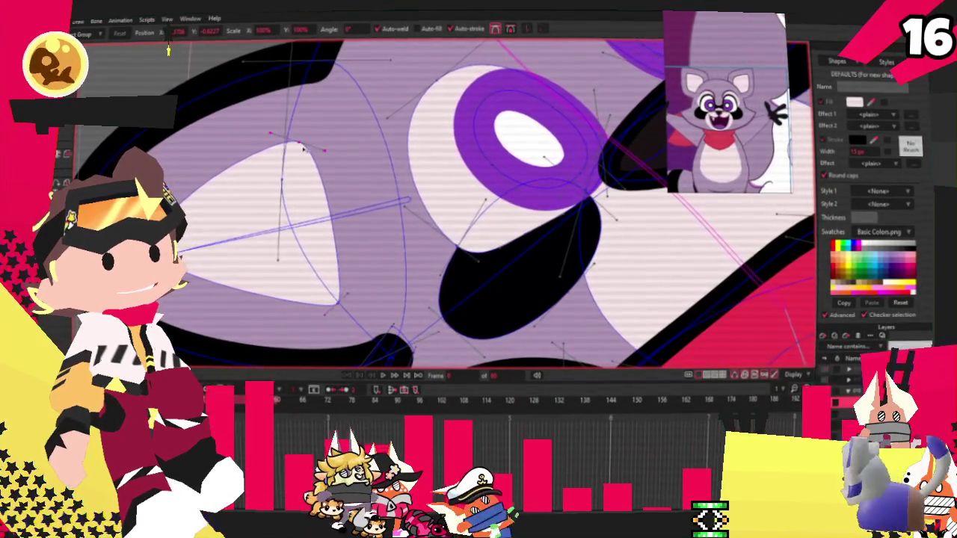
pyautogui.scroll(-2, 269, 148)
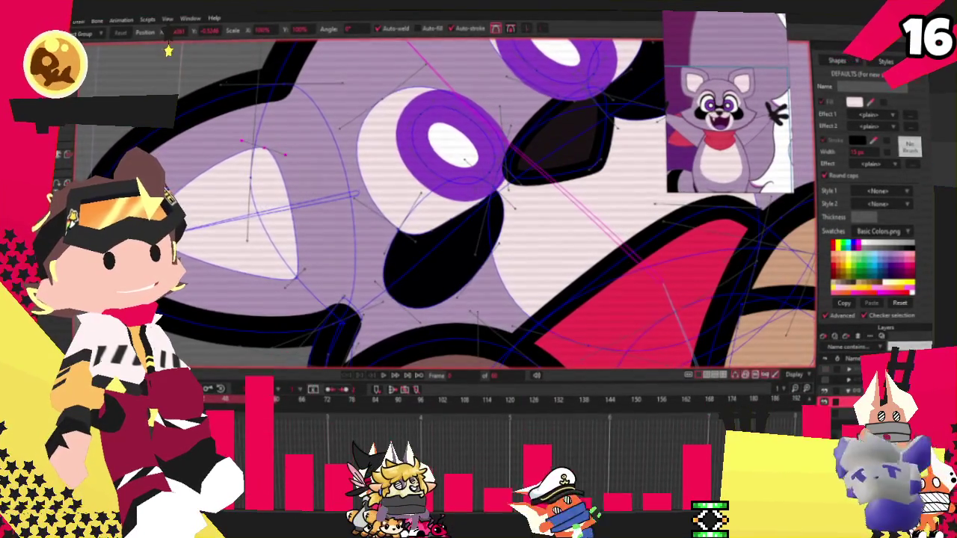
pyautogui.click(249, 209)
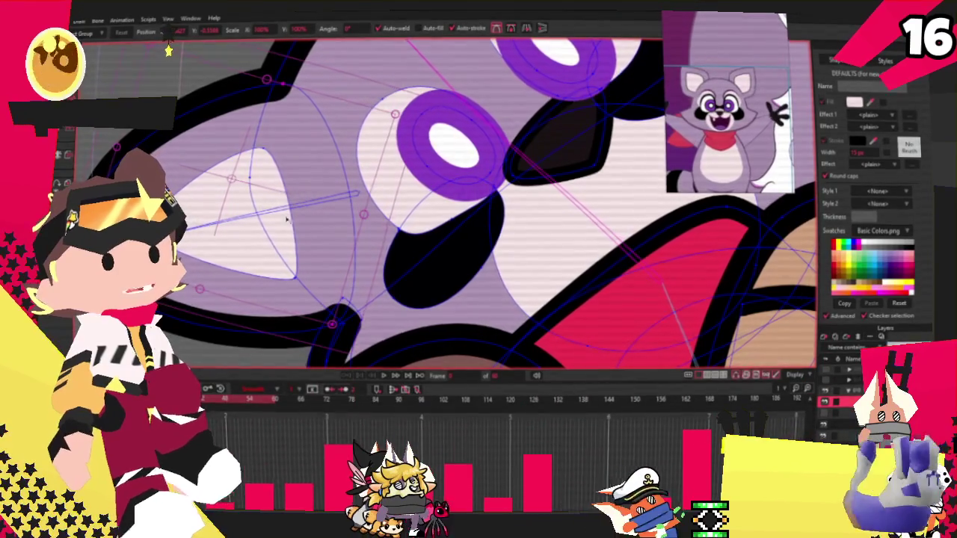
pyautogui.click(291, 192)
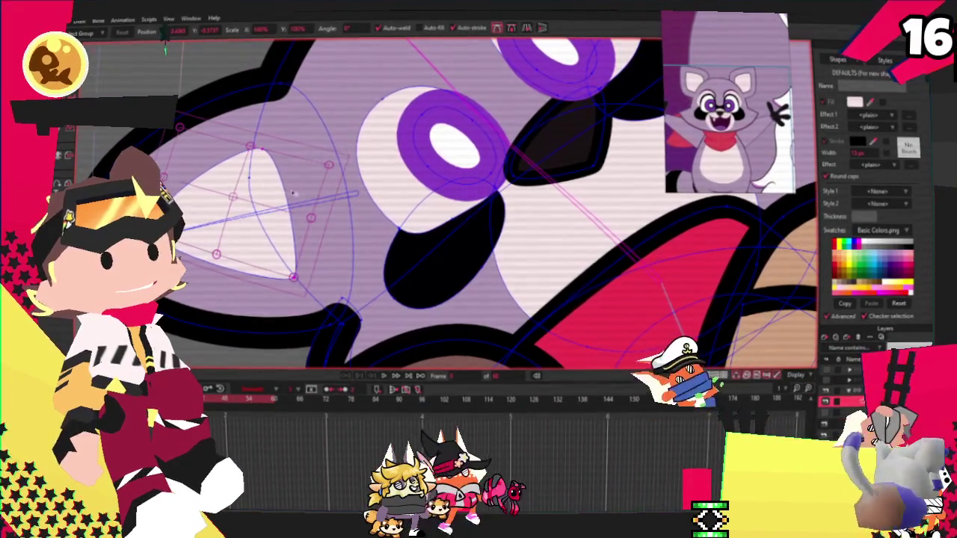
pyautogui.scroll(-3, 372, 146)
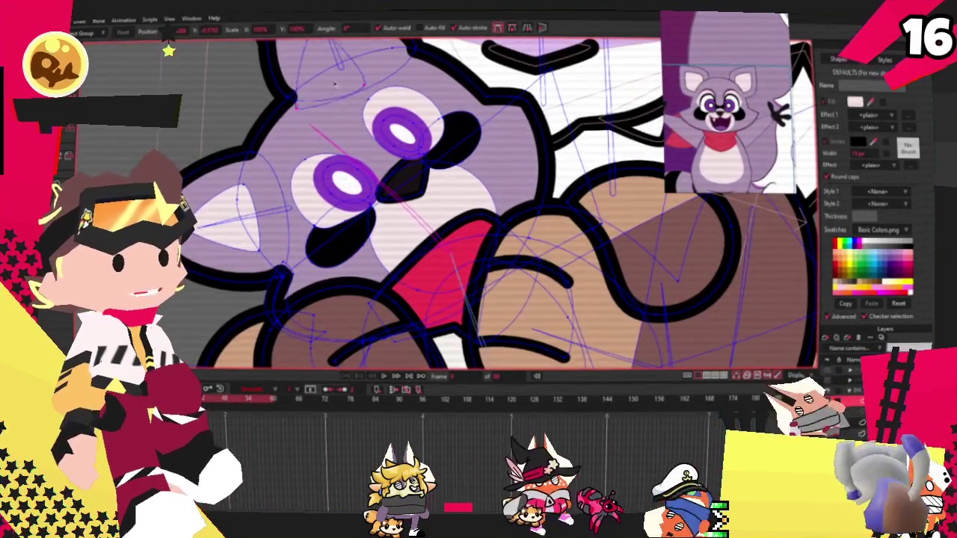
pyautogui.scroll(3, 377, 127)
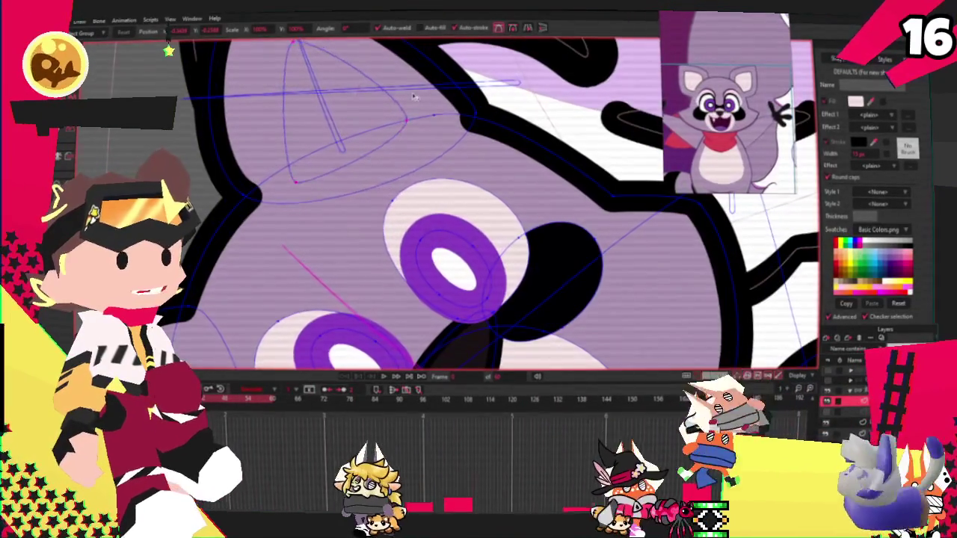
pyautogui.scroll(1, 310, 229)
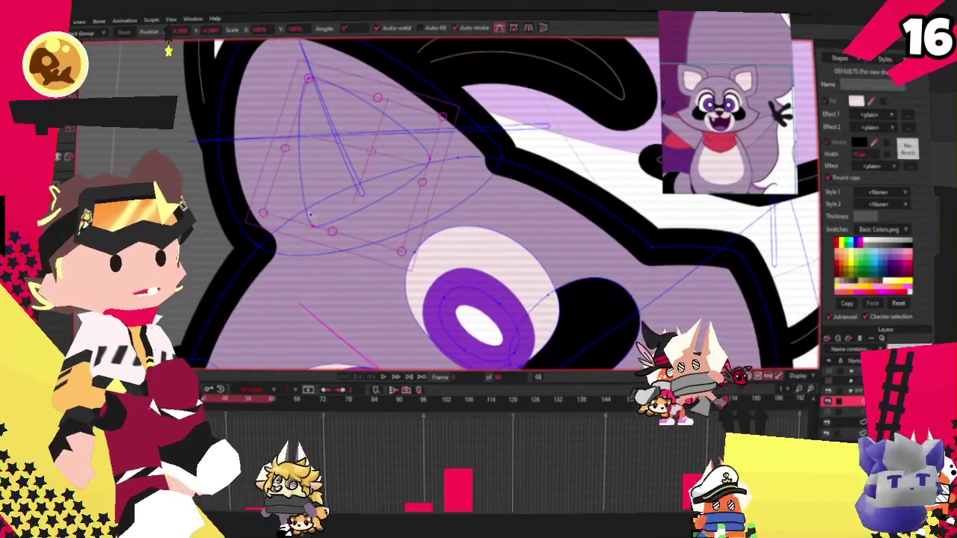
pyautogui.click(310, 229)
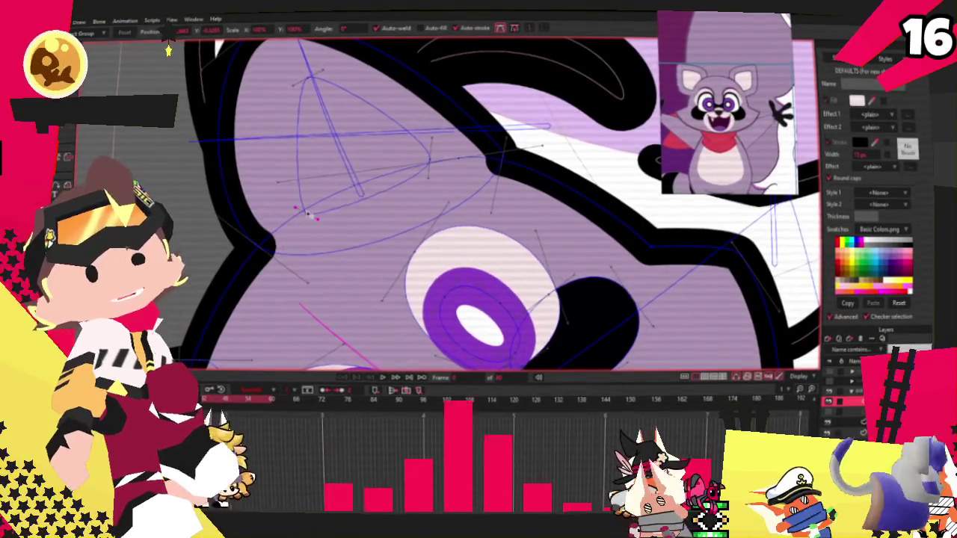
# - Clear the ear shape selection with Select Shape, then switch to the bone tools
pyautogui.press('q')
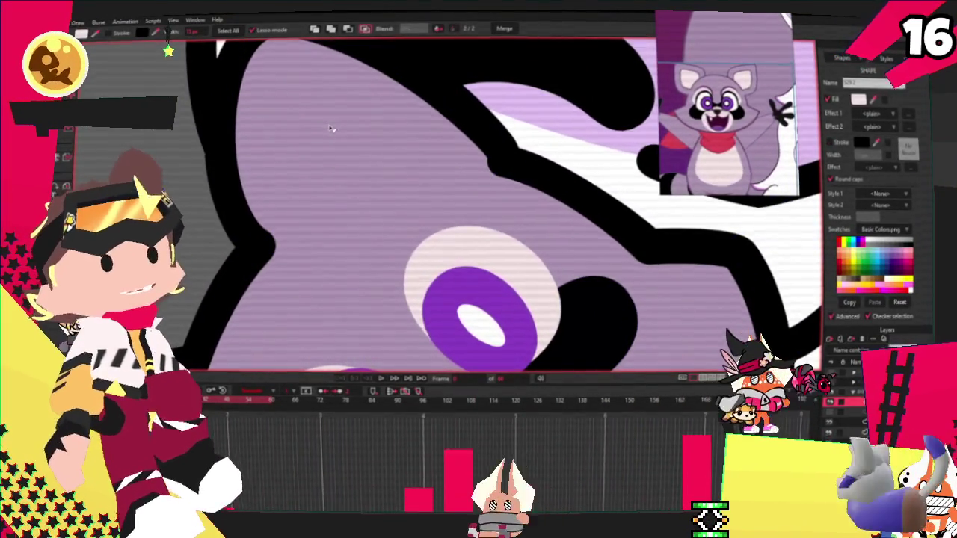
pyautogui.scroll(-2, 331, 127)
pyautogui.scroll(-3, 183, 175)
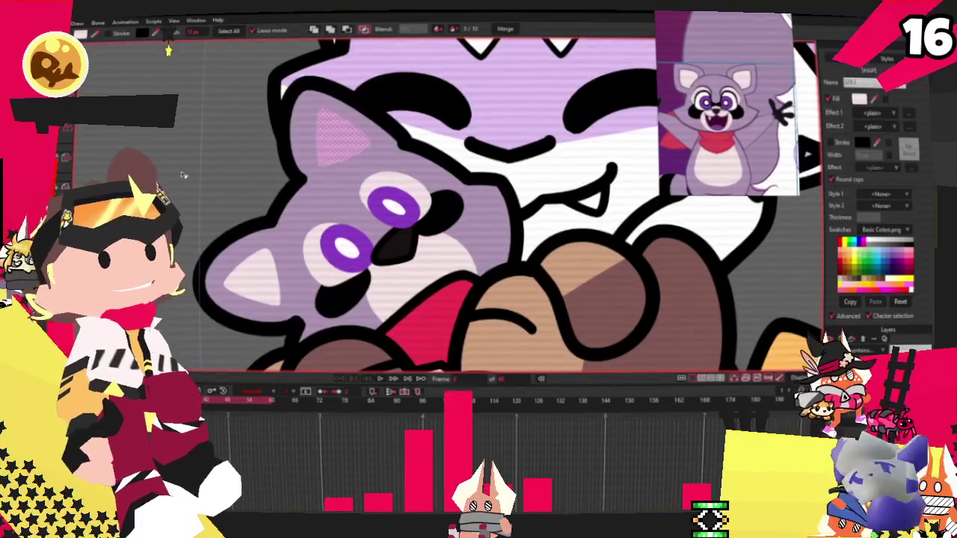
pyautogui.scroll(-2, 183, 175)
pyautogui.scroll(3, 149, 172)
pyautogui.click(88, 165)
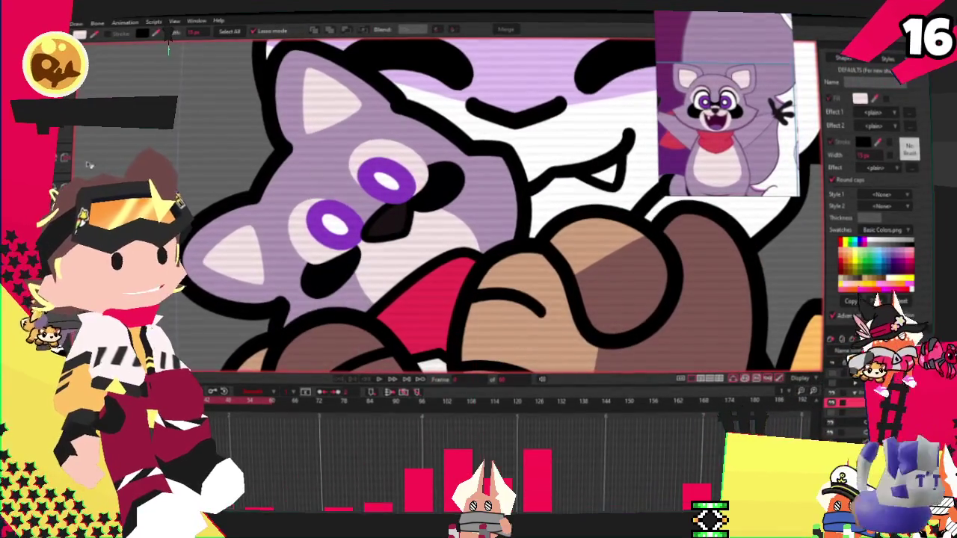
pyautogui.press('z')
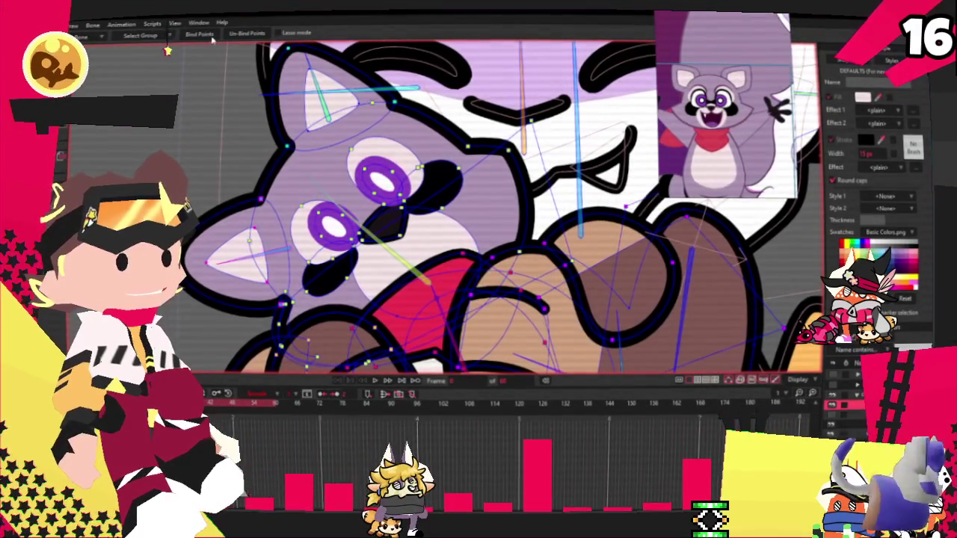
pyautogui.press('z')
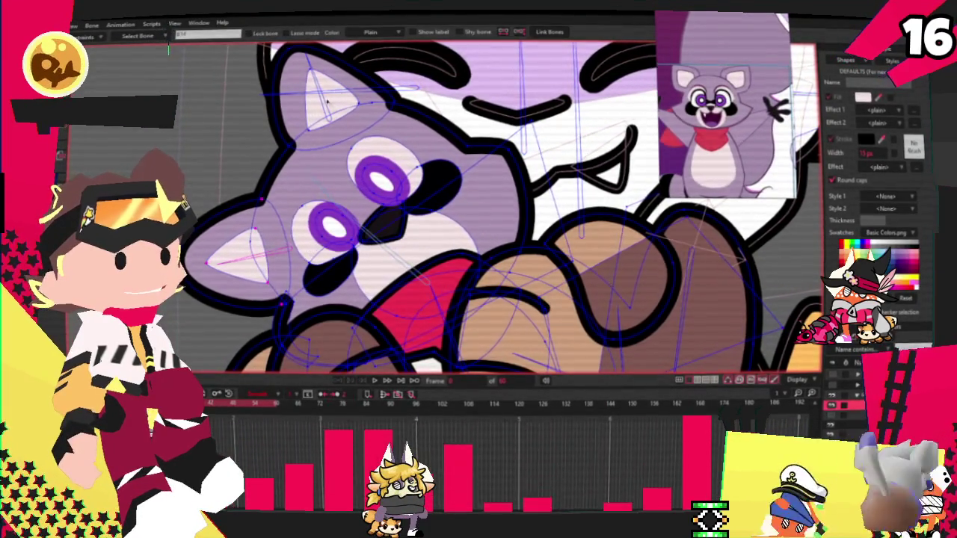
pyautogui.press('g')
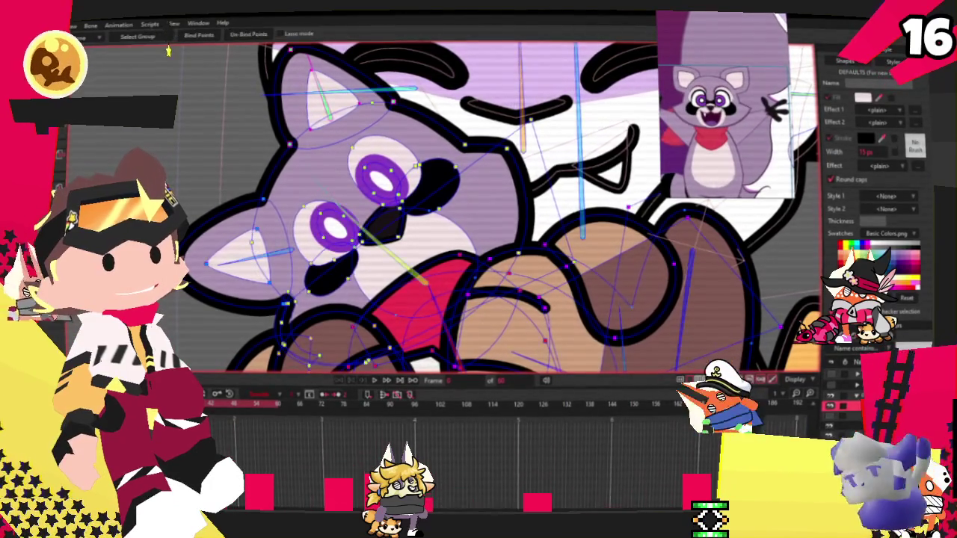
pyautogui.press('q')
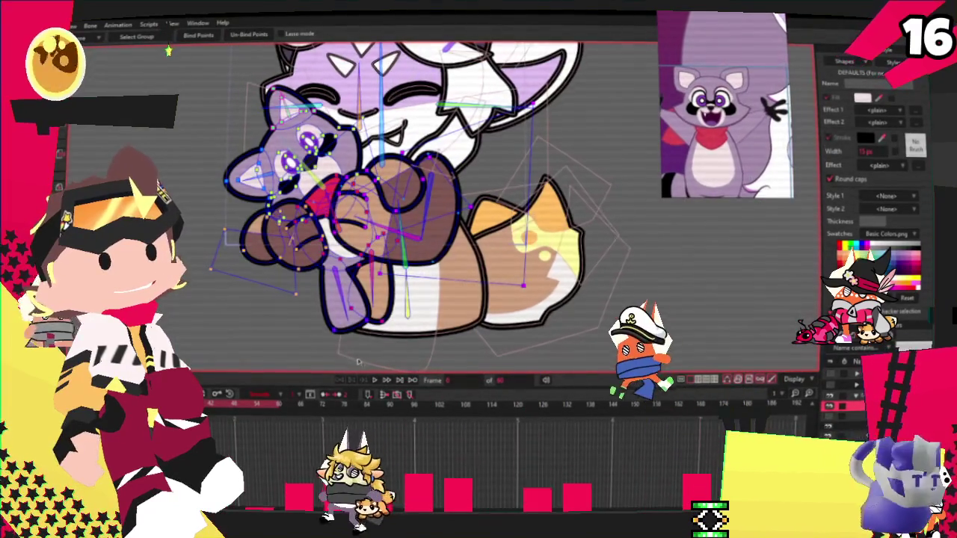
pyautogui.scroll(2, 301, 195)
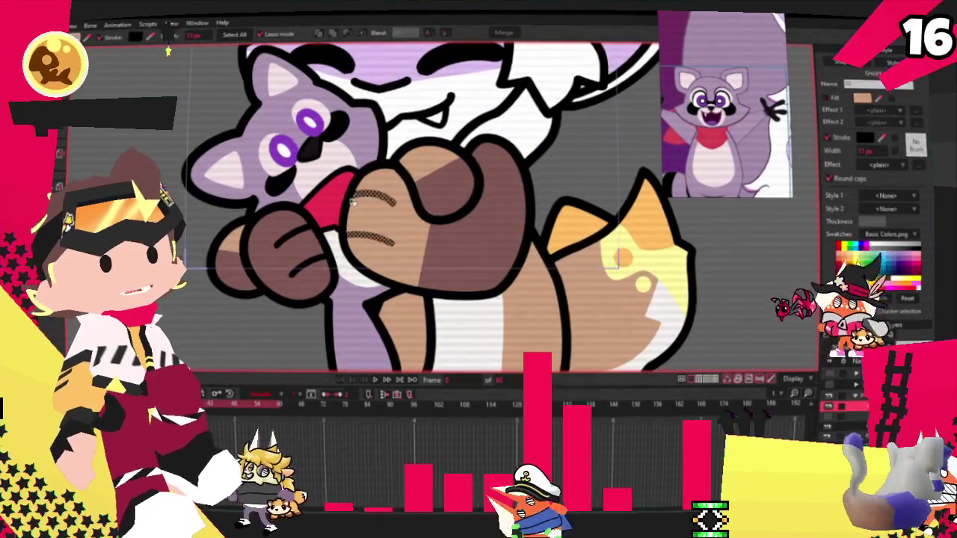
# - Inspect the red scarf, brown hand and round palm shapes
pyautogui.click(340, 194)
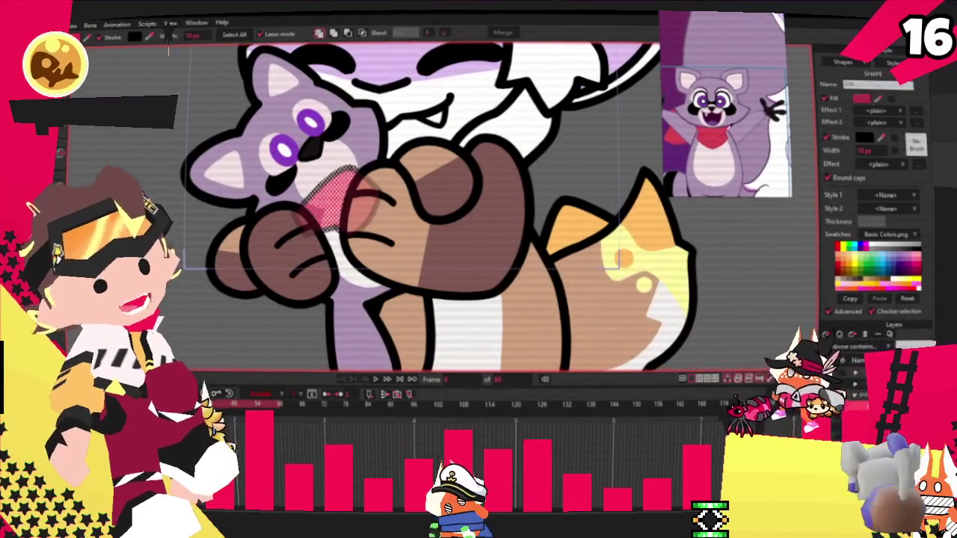
pyautogui.click(444, 196)
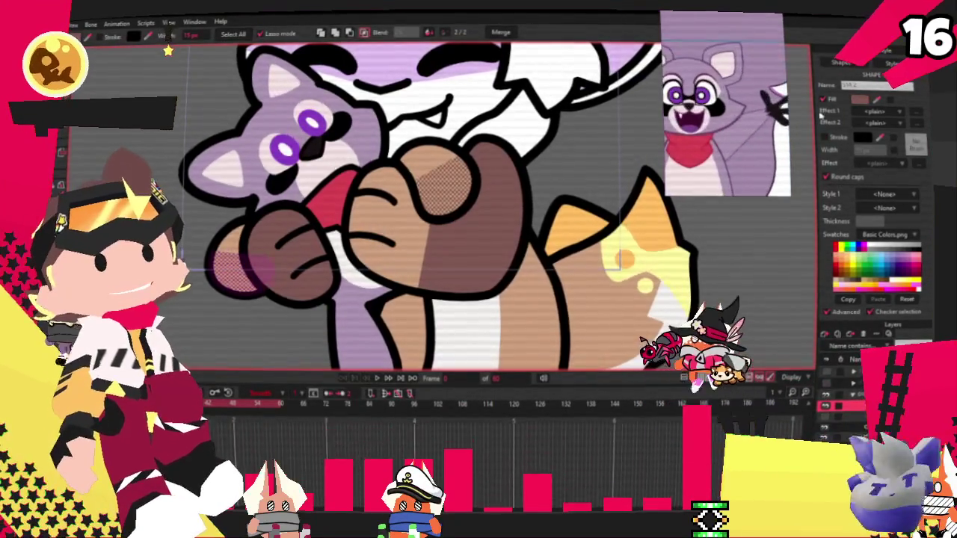
pyautogui.click(439, 179)
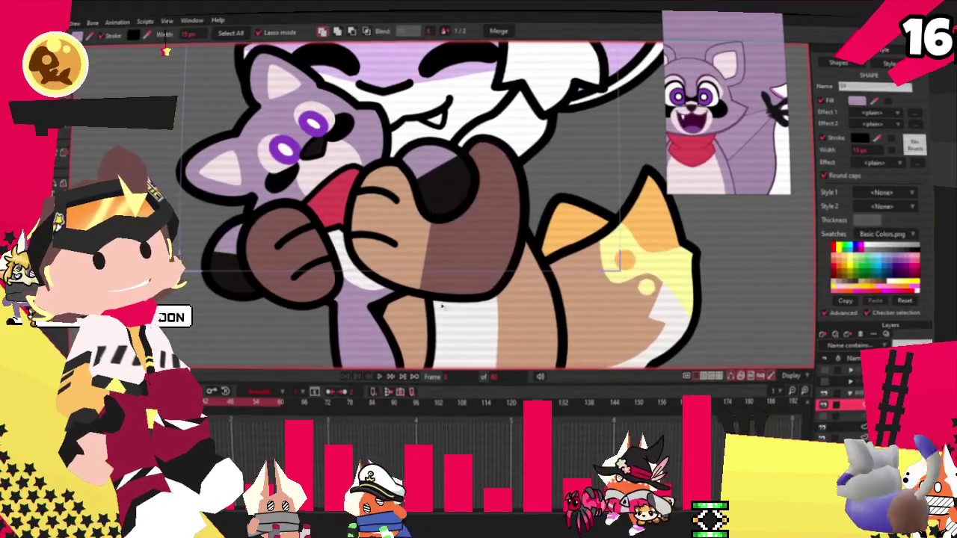
# - Jump to a different pose in the animation
pyautogui.hotkey('ctrl', 'Right')
pyautogui.scroll(-2, 441, 198)
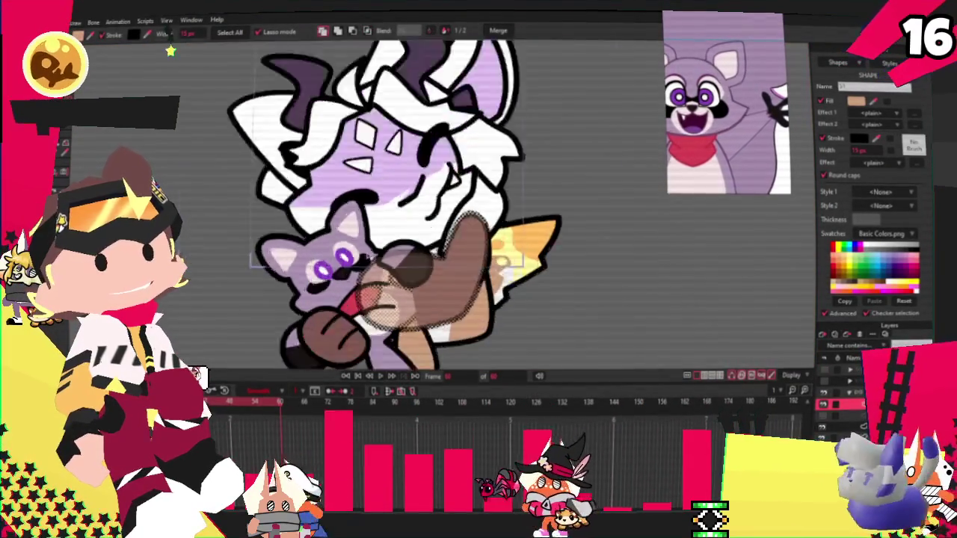
pyautogui.scroll(-1, 441, 198)
pyautogui.scroll(-1, 441, 198)
pyautogui.scroll(-1, 441, 198)
pyautogui.scroll(1, 333, 286)
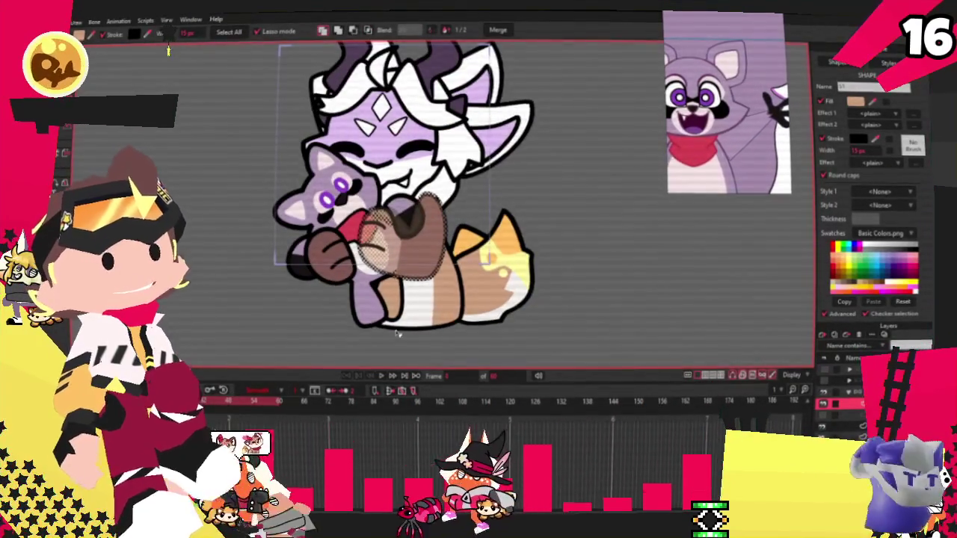
pyautogui.scroll(2, 333, 285)
pyautogui.scroll(2, 333, 285)
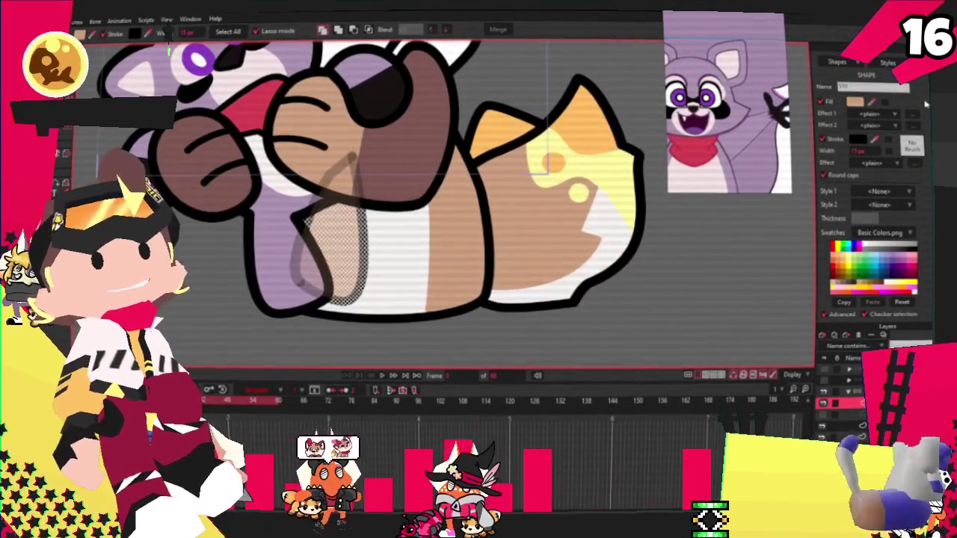
# - Clear the selection, draw a pink blush shape on the cheek, and play the animation
pyautogui.click(231, 258)
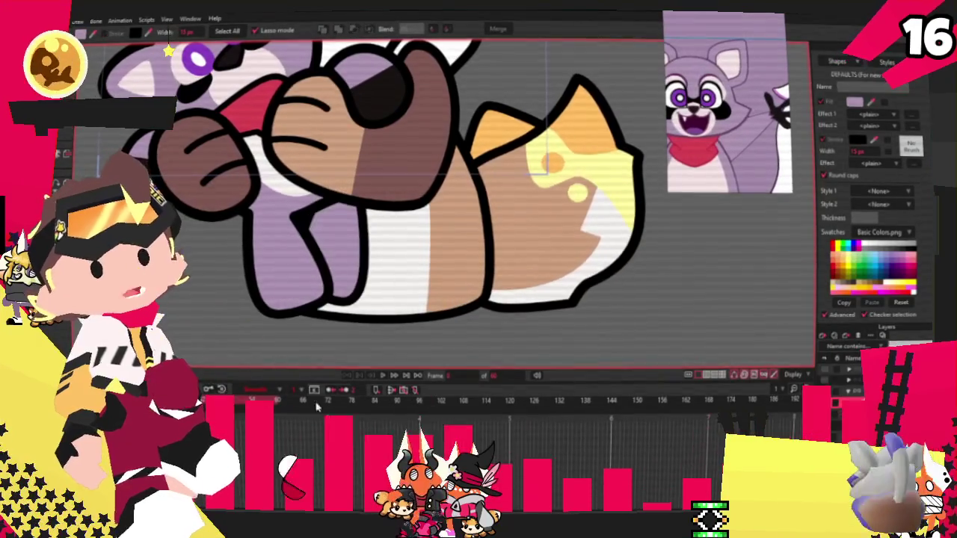
pyautogui.moveTo(258, 131); pyautogui.dragTo(274, 183)
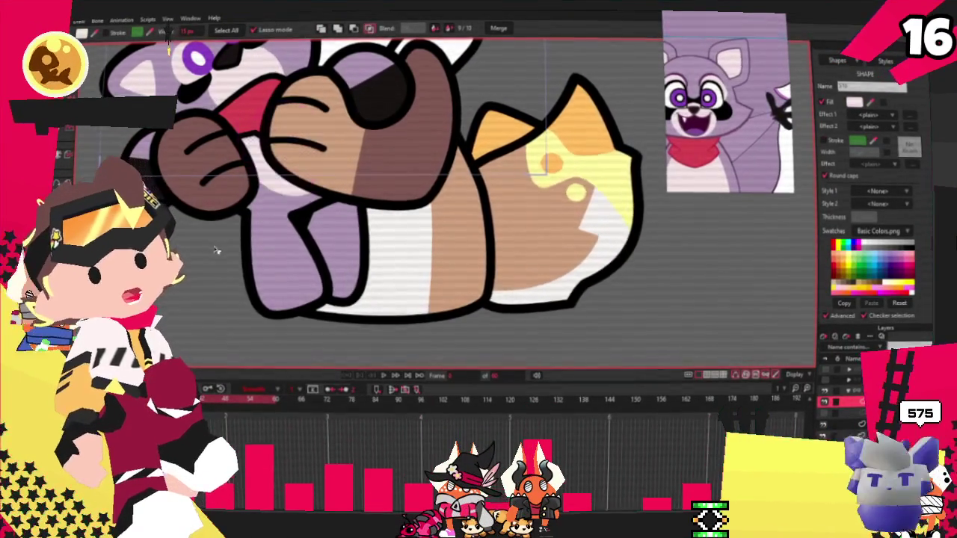
pyautogui.scroll(-5, 321, 333)
pyautogui.click(382, 375)
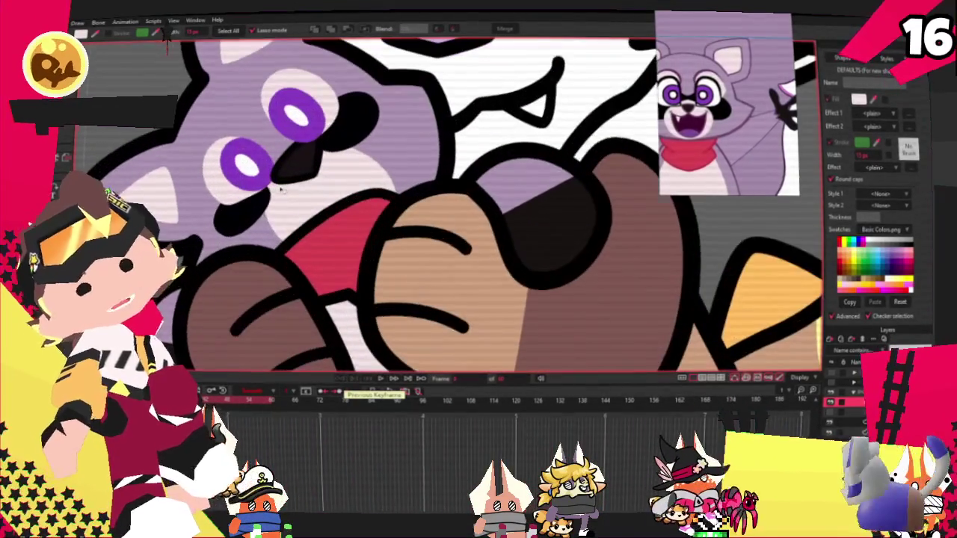
# - Play the rigged animation of the creature hugging the raccoon plush
pyautogui.press('z')
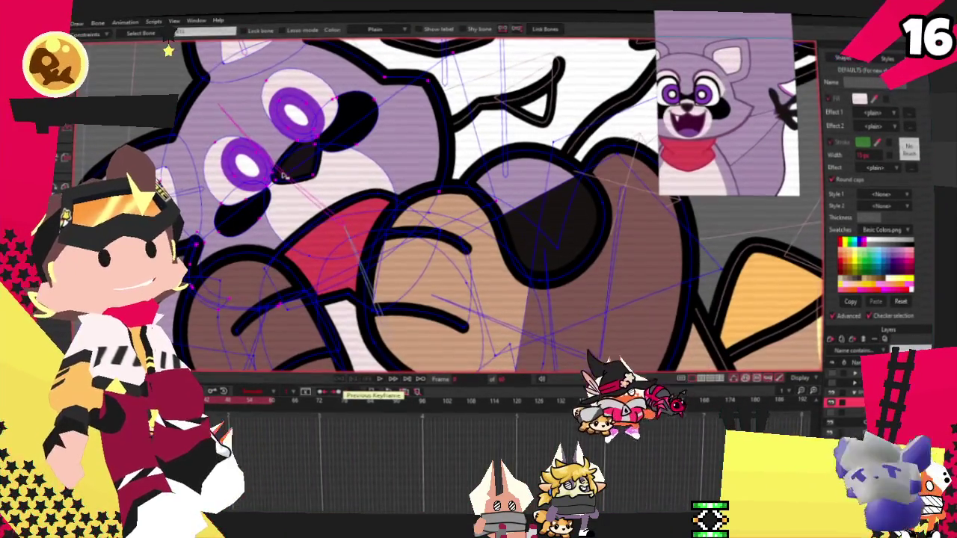
pyautogui.press('g')
pyautogui.scroll(2, 375, 207)
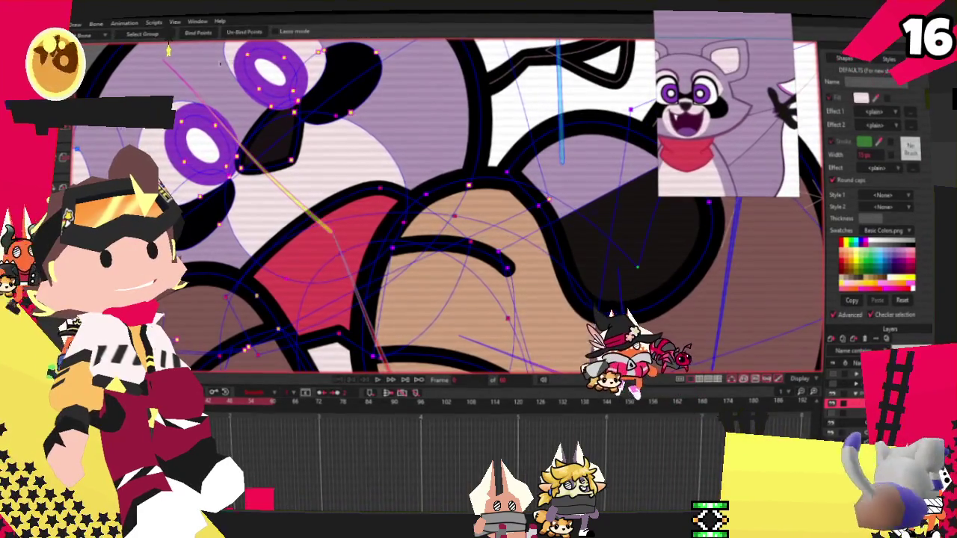
pyautogui.press('t')
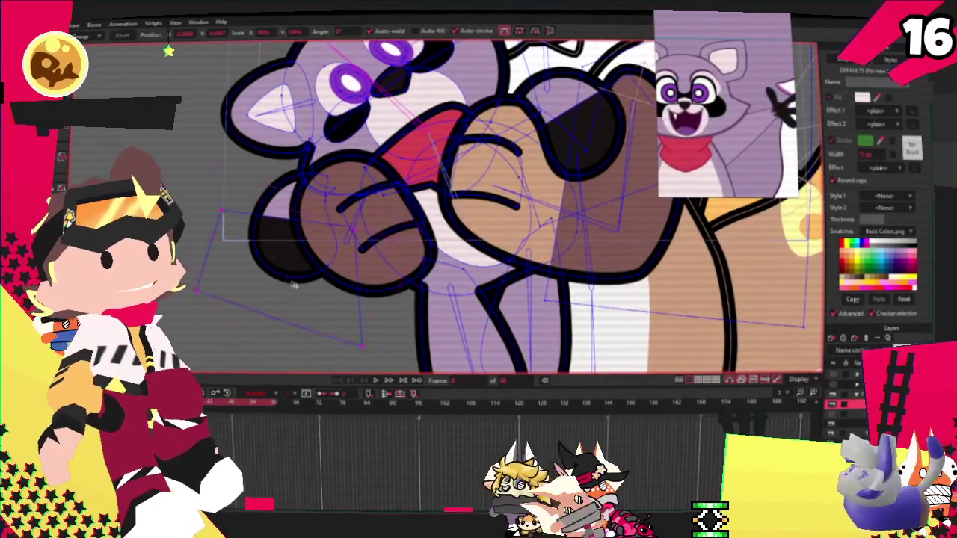
pyautogui.scroll(-3, 299, 324)
pyautogui.scroll(3, 487, 187)
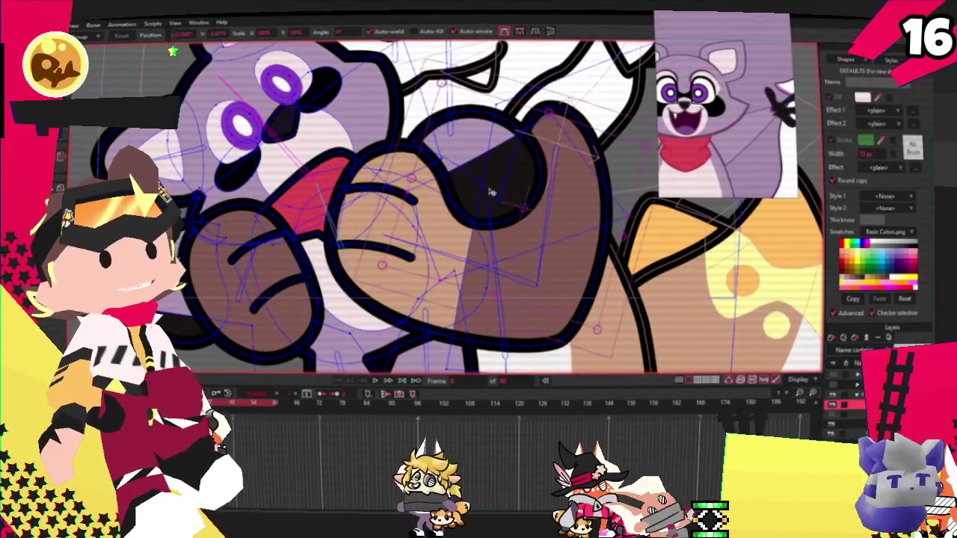
pyautogui.scroll(-3, 459, 262)
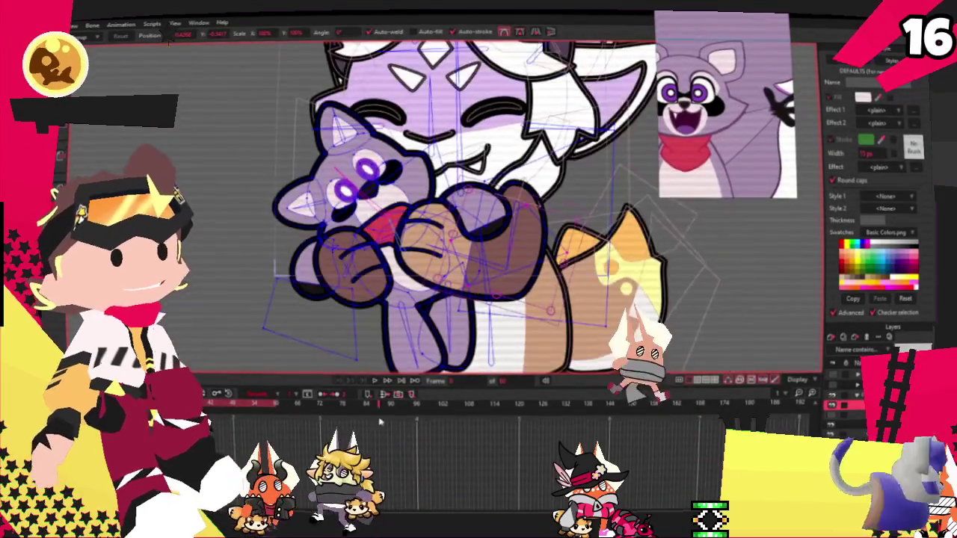
pyautogui.click(375, 381)
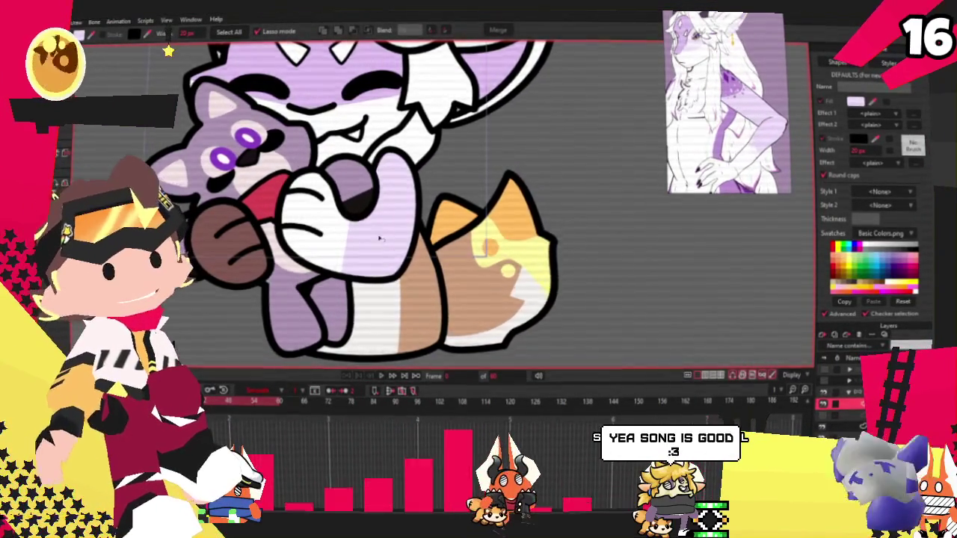
# - Draw a circle over the top of the creature's white paw
pyautogui.scroll(1, 379, 238)
pyautogui.press('r')
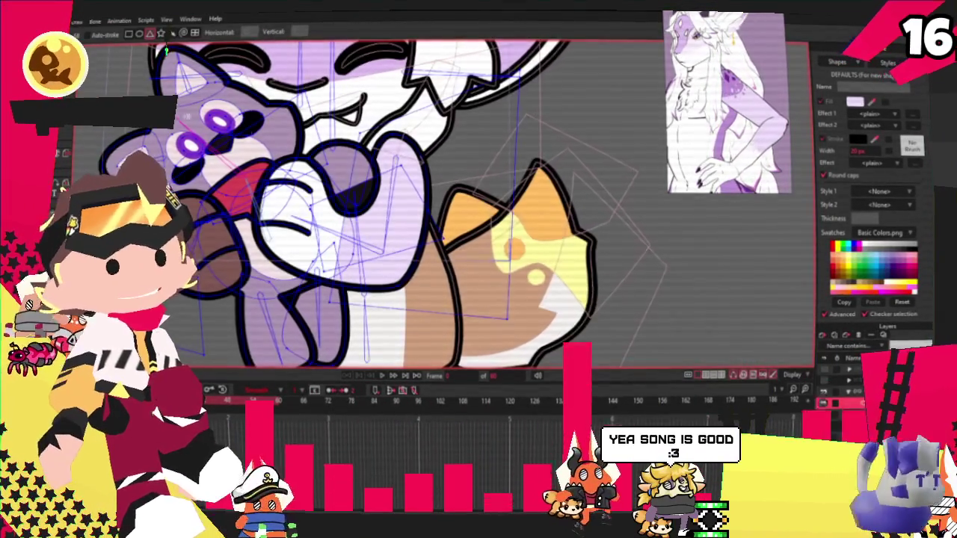
pyautogui.scroll(2, 453, 149)
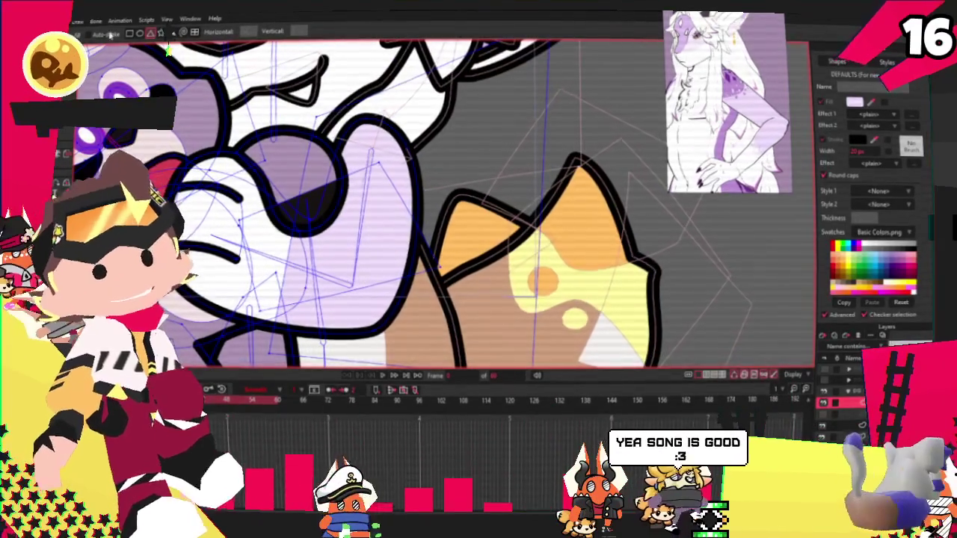
pyautogui.scroll(1, 350, 101)
pyautogui.moveTo(279, 109); pyautogui.dragTo(445, 262)
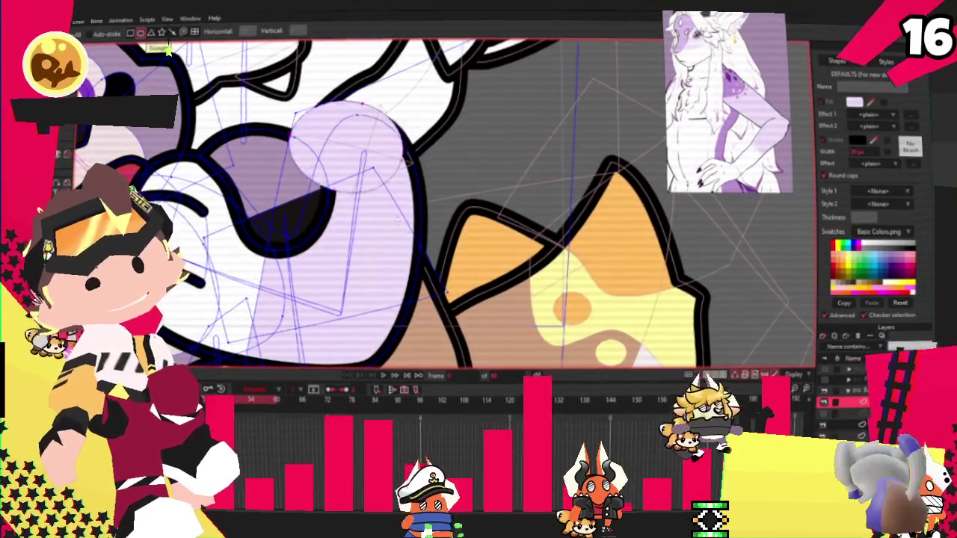
# - Give the circle a stronger purple fill and clip it to the paw beneath
pyautogui.press('g')
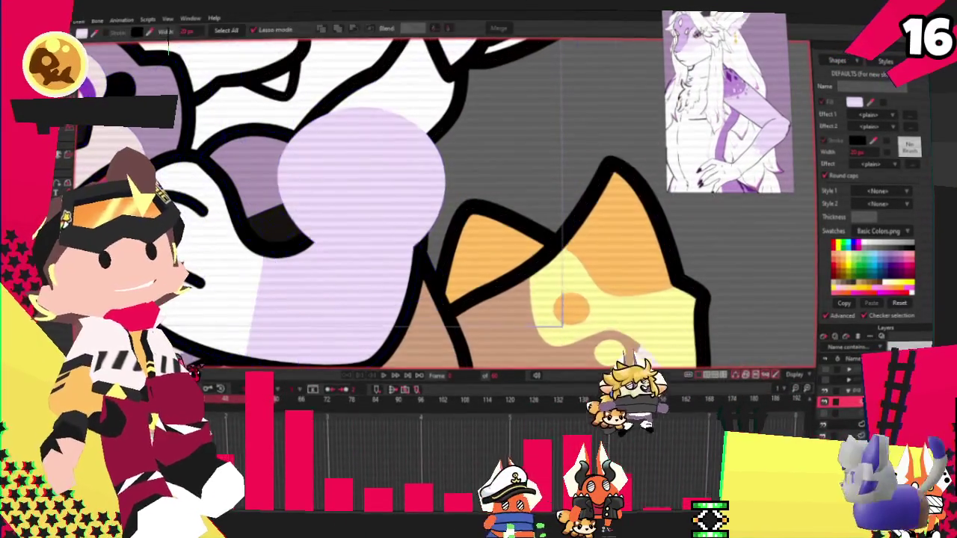
pyautogui.click(894, 258)
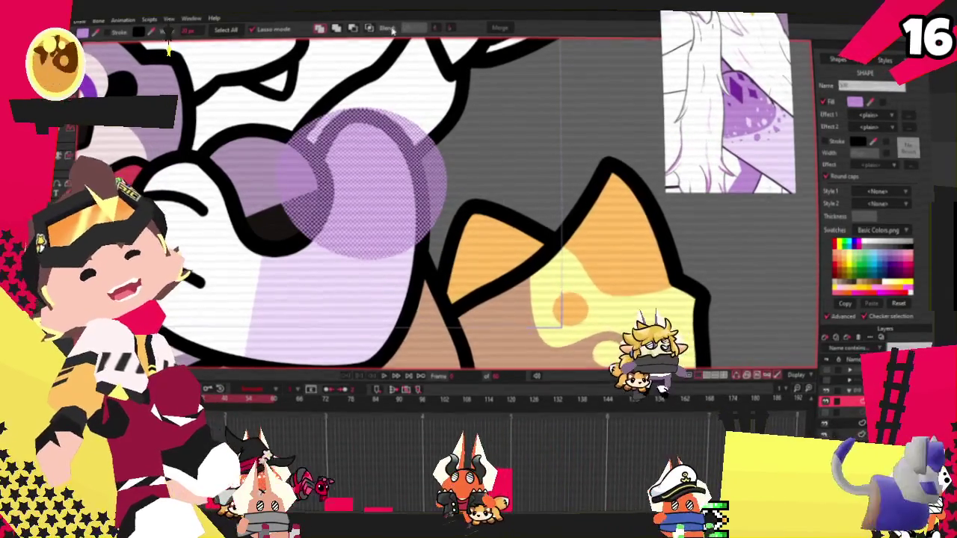
pyautogui.click(369, 28)
pyautogui.scroll(-5, 513, 194)
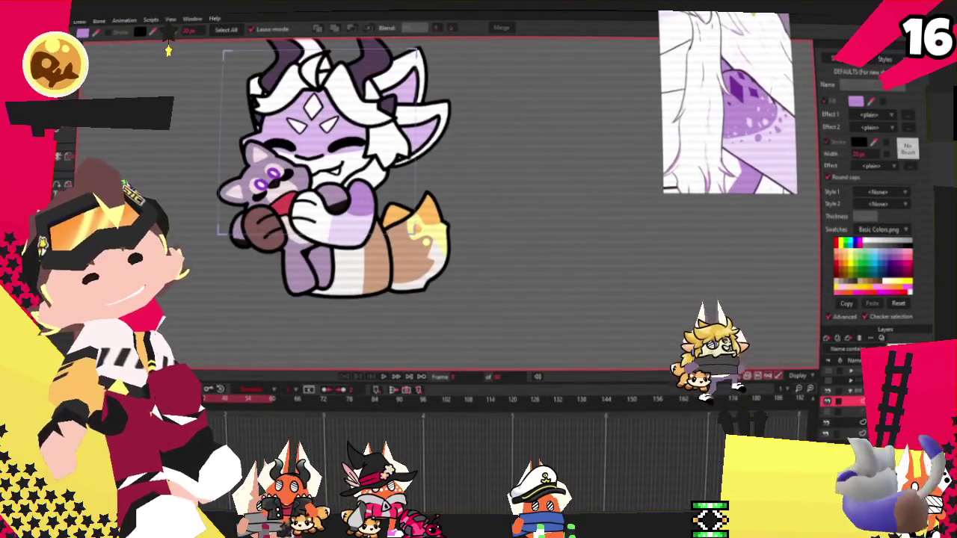
pyautogui.press('t')
pyautogui.scroll(3, 247, 249)
pyautogui.scroll(3, 247, 248)
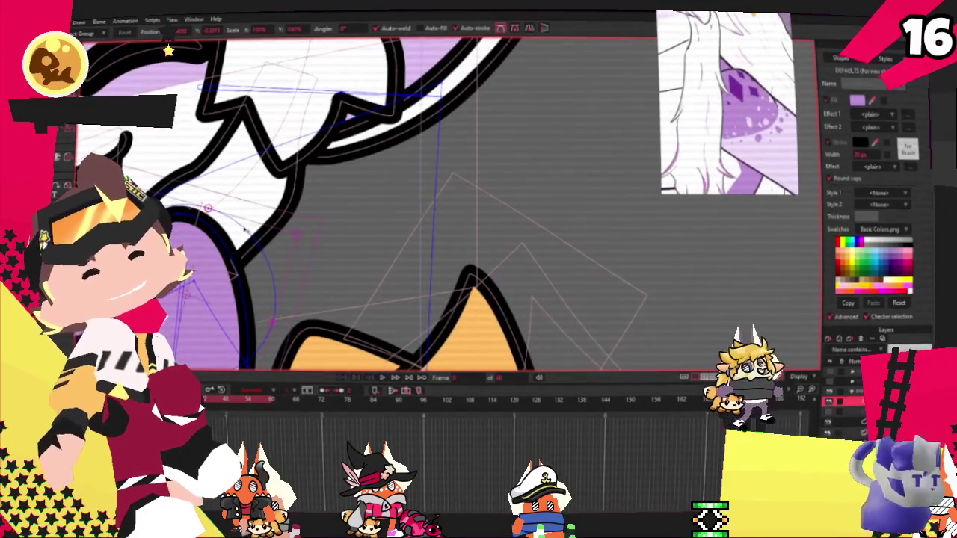
pyautogui.scroll(-3, 252, 209)
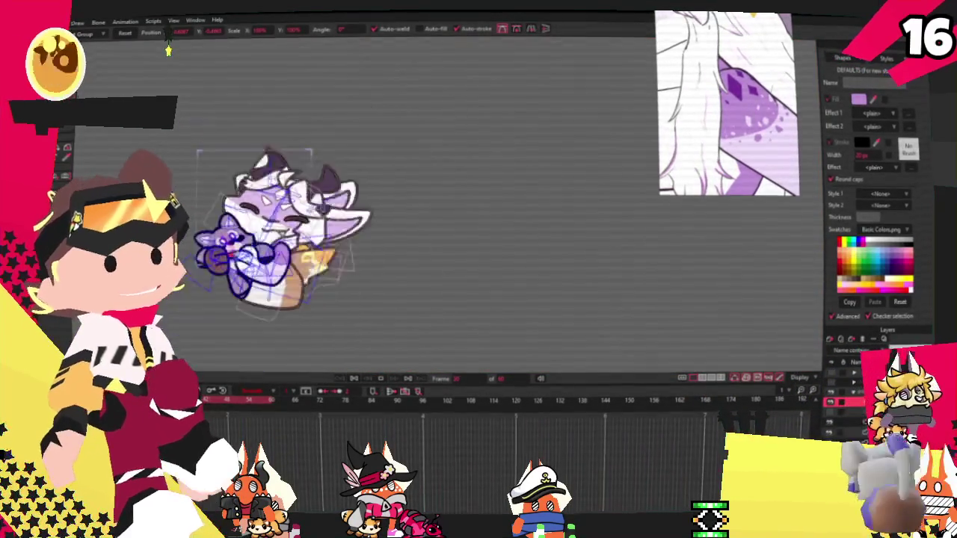
pyautogui.scroll(-3, 239, 261)
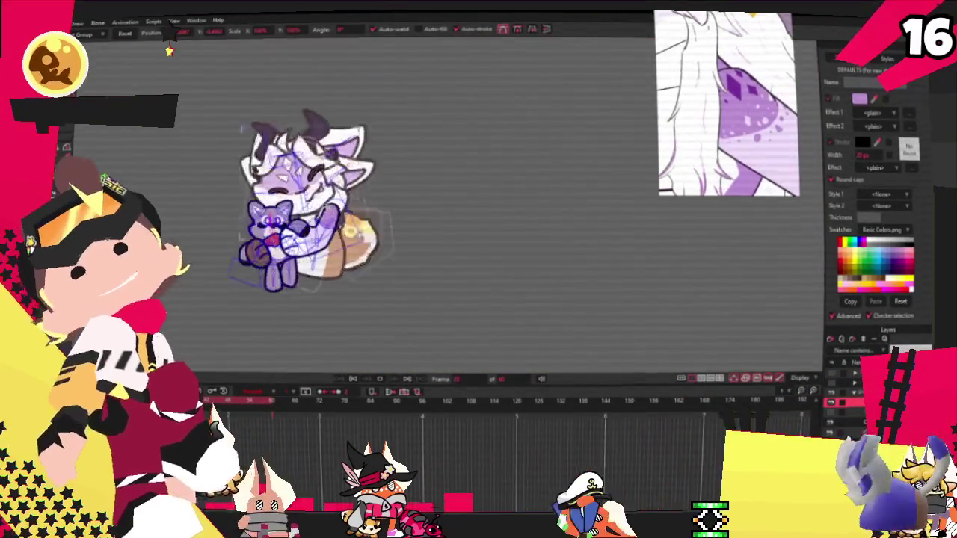
pyautogui.scroll(3, 383, 202)
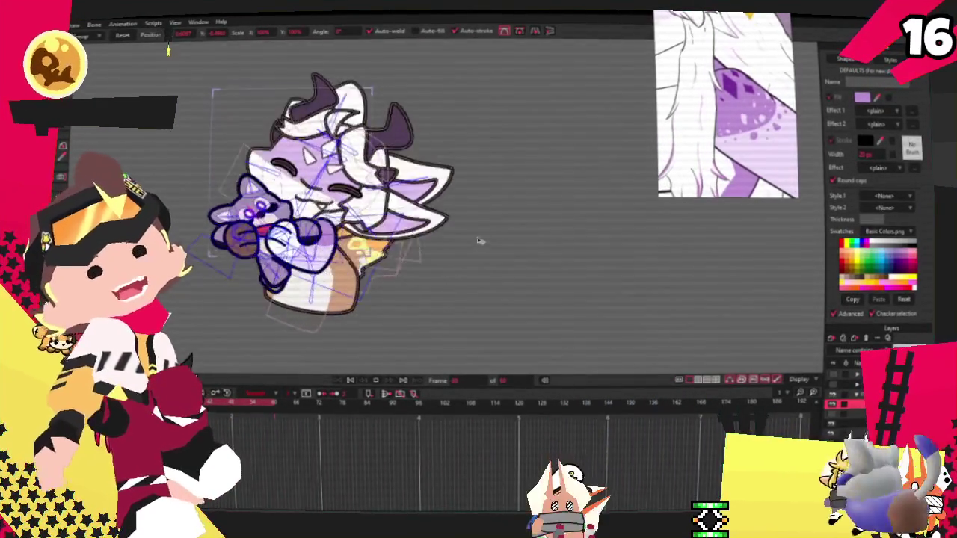
pyautogui.scroll(3, 361, 252)
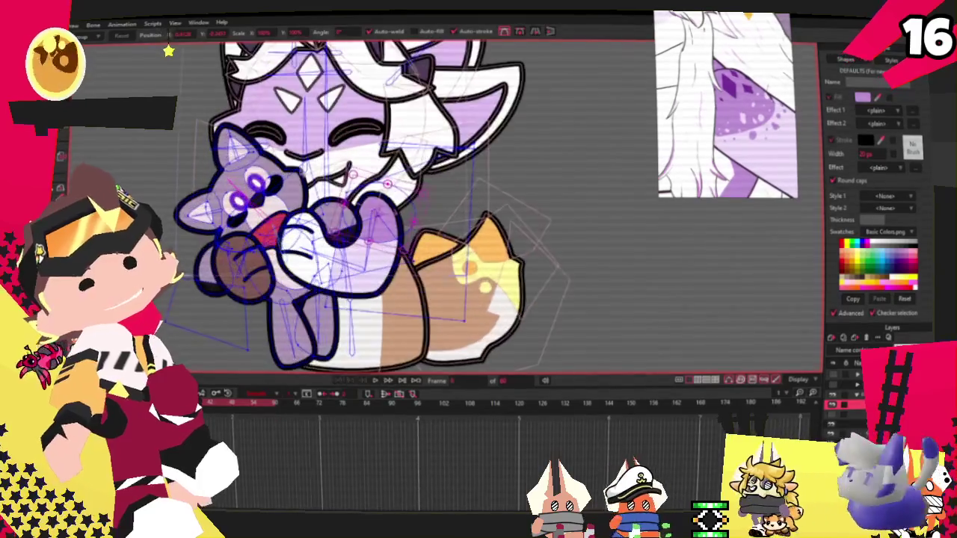
pyautogui.scroll(4, 361, 251)
pyautogui.scroll(2, 362, 252)
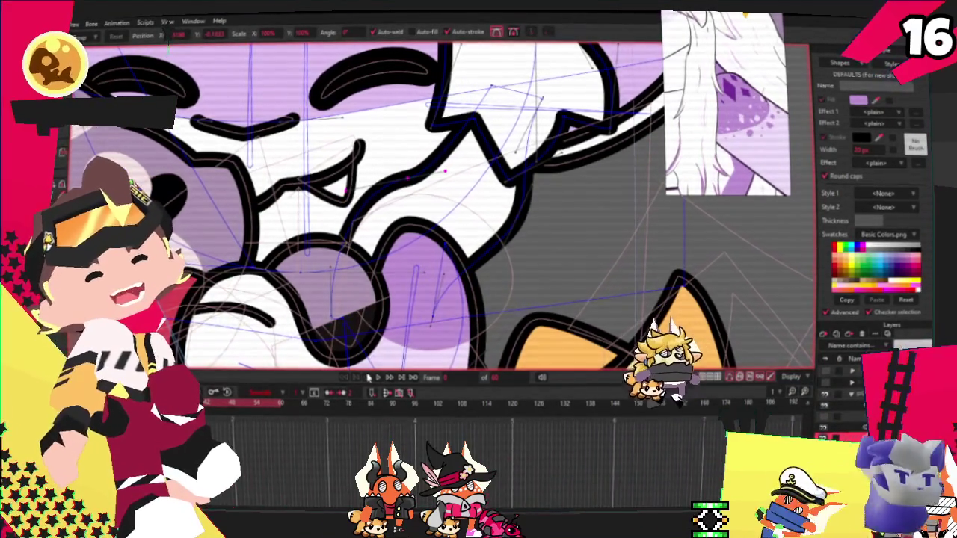
pyautogui.scroll(-3, 559, 183)
pyautogui.scroll(-2, 559, 183)
pyautogui.scroll(-3, 559, 183)
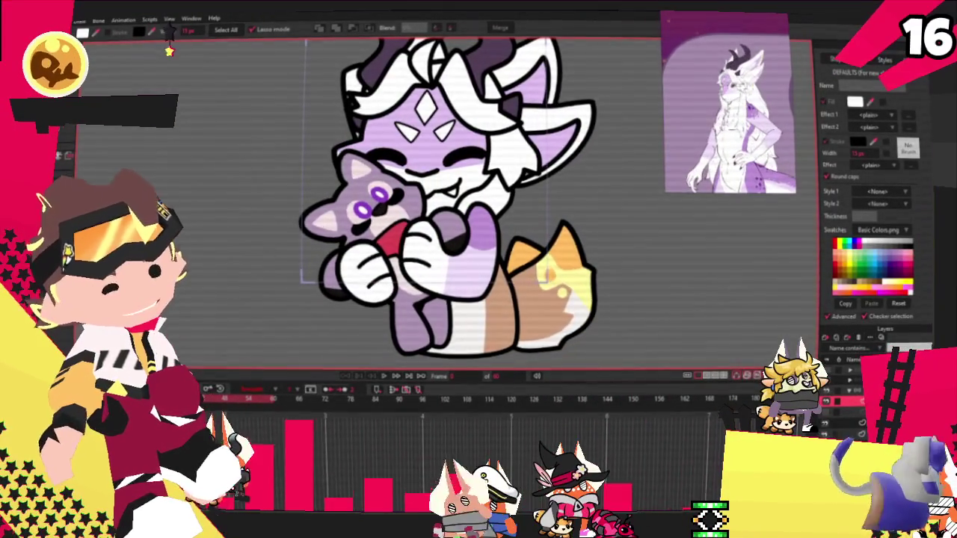
# - Select the lower tail and neighbouring white shapes, then step frames to the red/blue variant
pyautogui.click(509, 322)
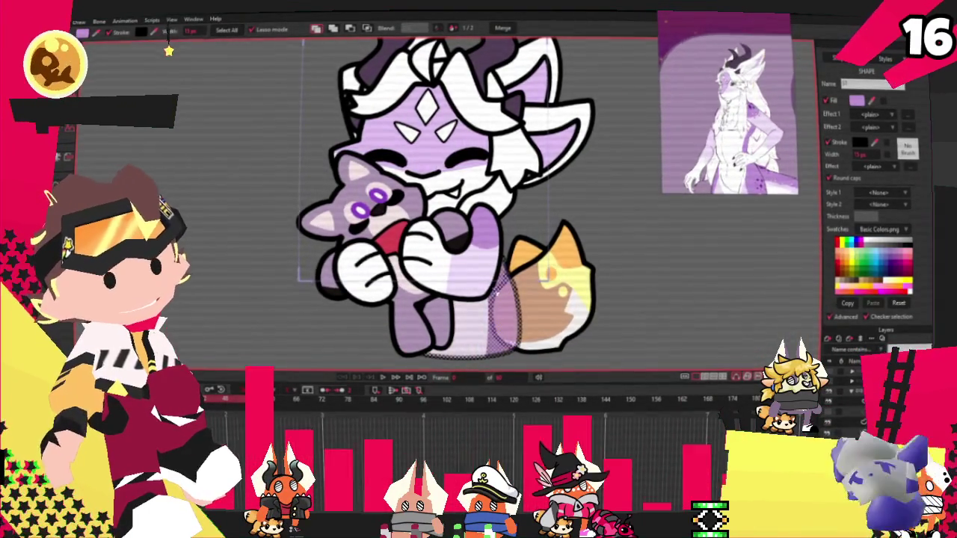
pyautogui.click(444, 327)
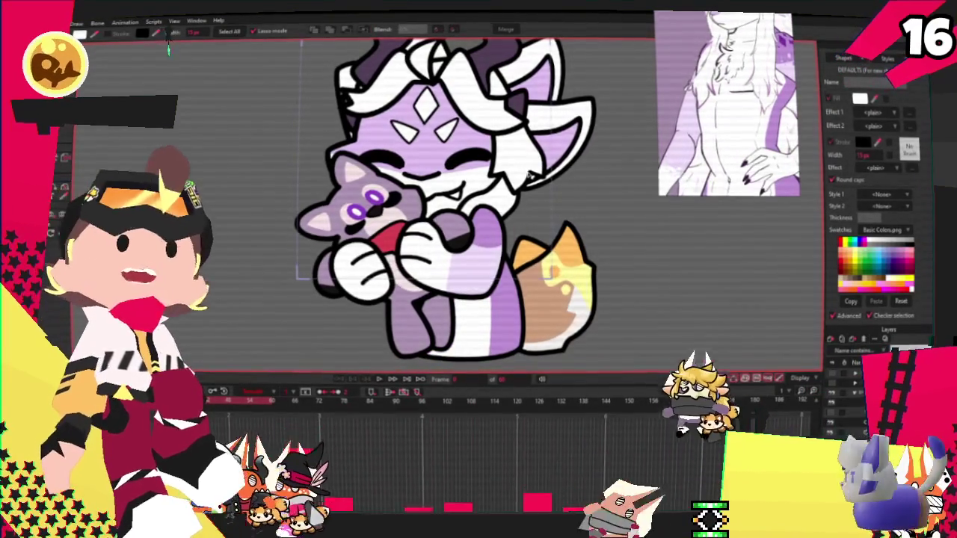
pyautogui.scroll(2, 529, 174)
pyautogui.scroll(-1, 551, 177)
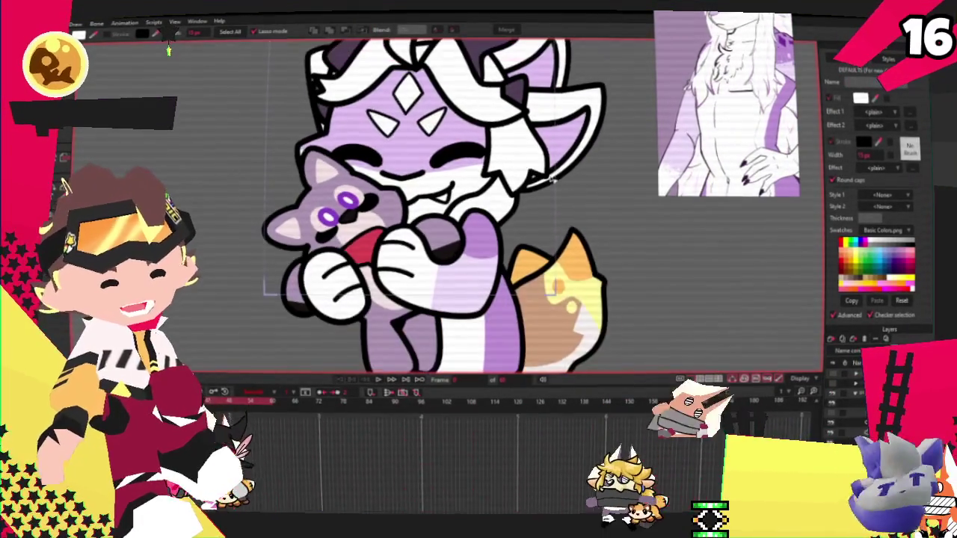
pyautogui.scroll(-2, 566, 54)
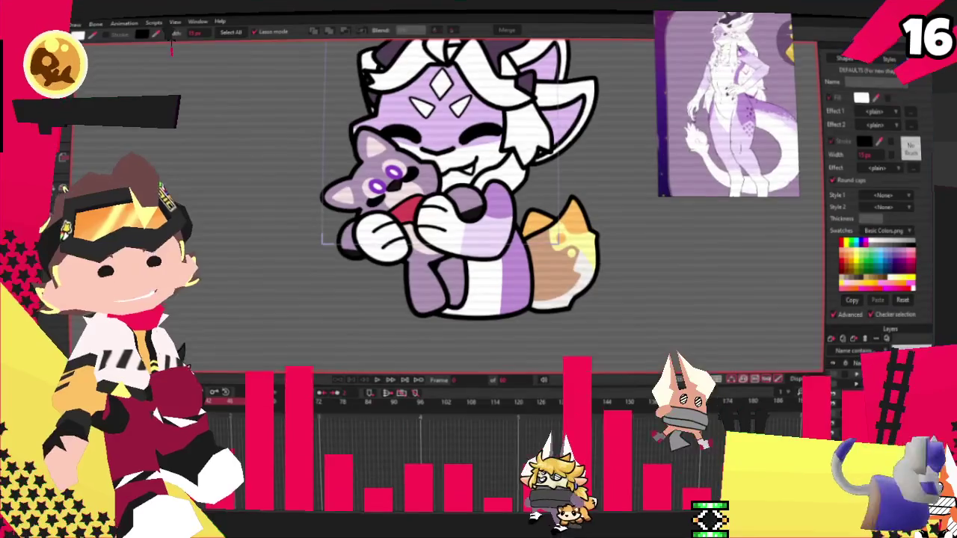
pyautogui.scroll(-1, 499, 164)
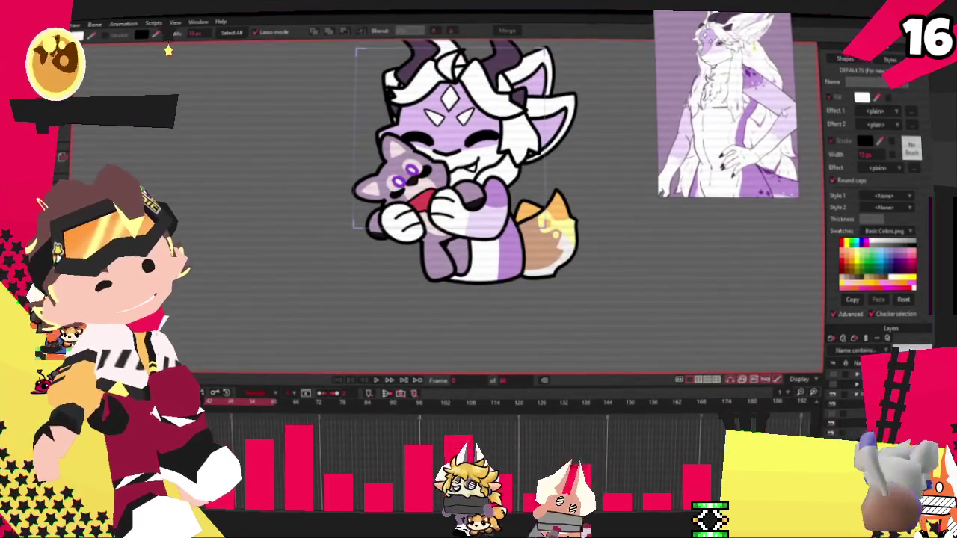
pyautogui.scroll(2, 535, 151)
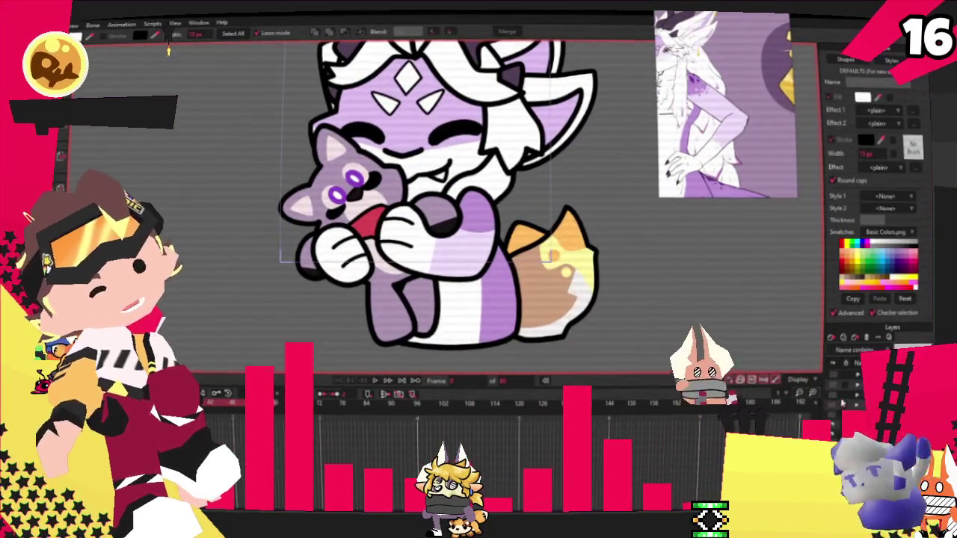
pyautogui.press('Right')
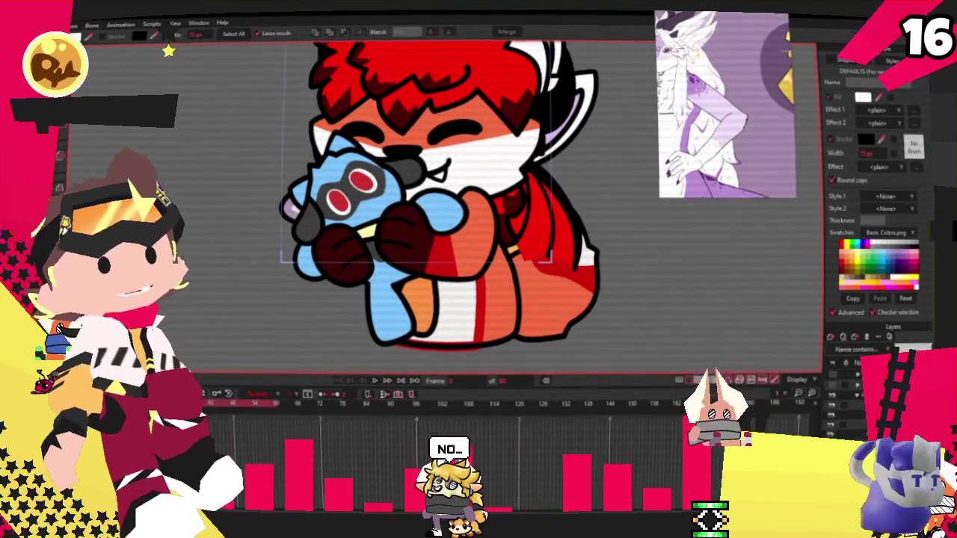
pyautogui.press('Right')
pyautogui.press('Right')
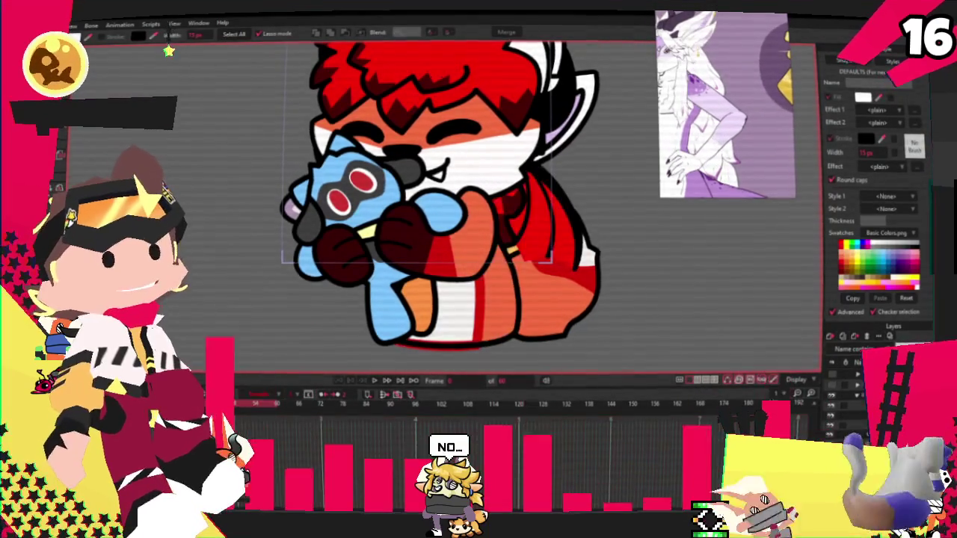
# - Cycle the rig's colour variant back to the purple palette
pyautogui.press('g')
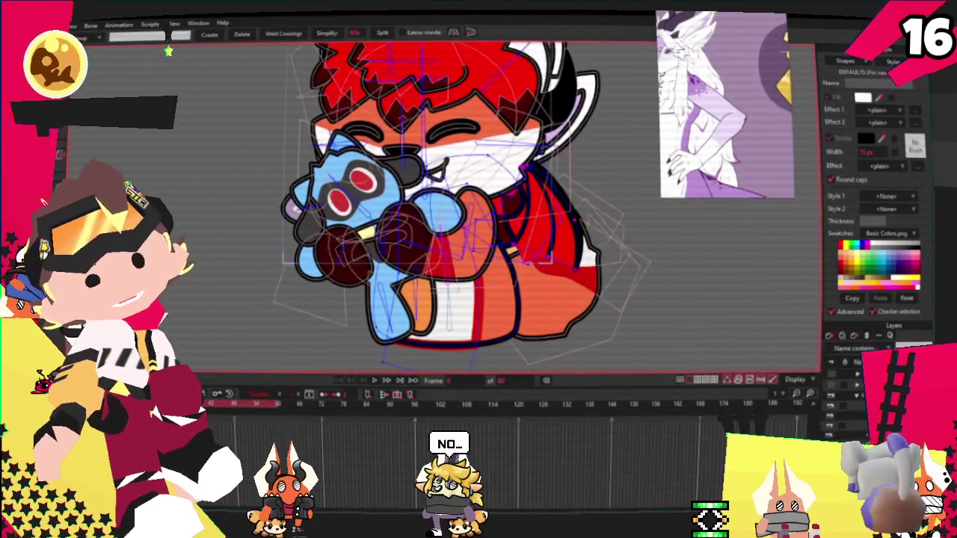
pyautogui.scroll(3, 533, 215)
pyautogui.scroll(3, 532, 215)
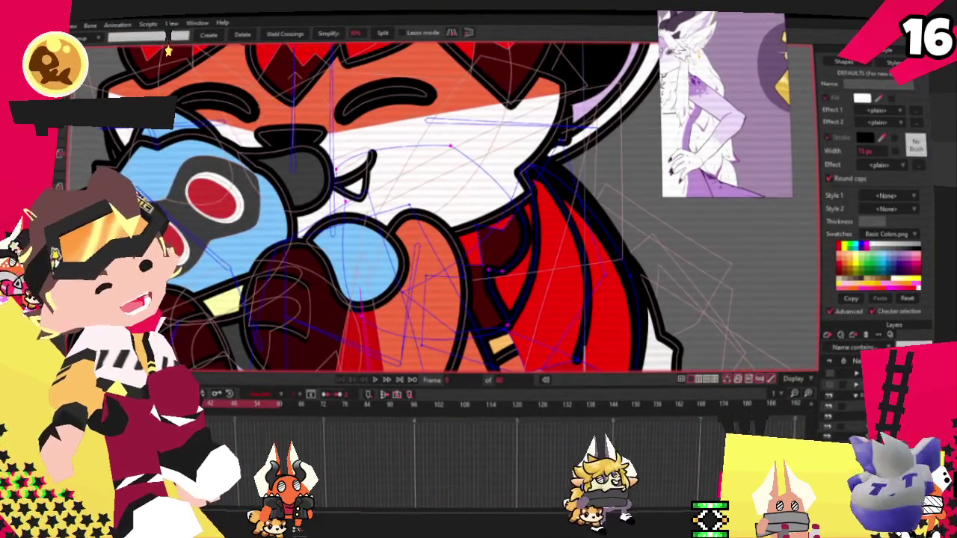
pyautogui.click(835, 397)
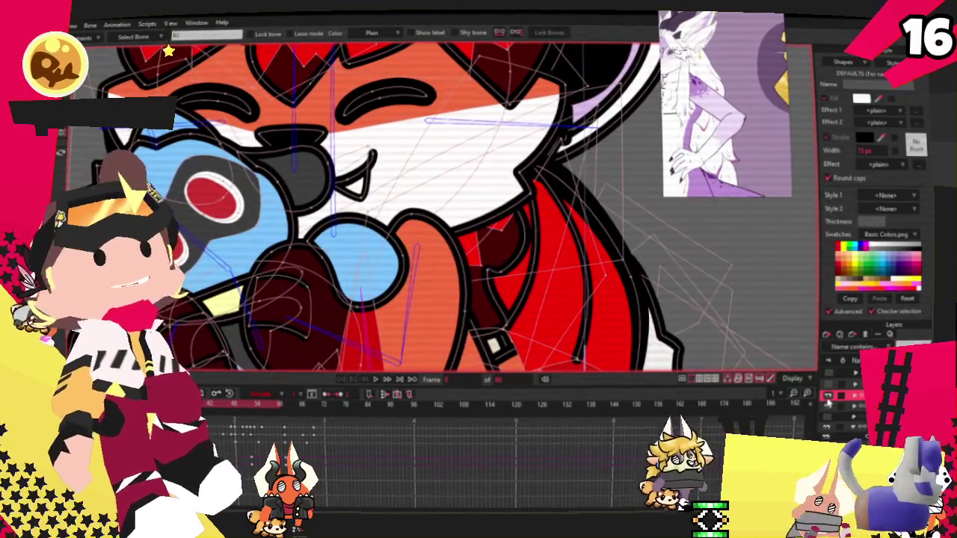
pyautogui.click(830, 404)
pyautogui.click(832, 407)
pyautogui.click(832, 409)
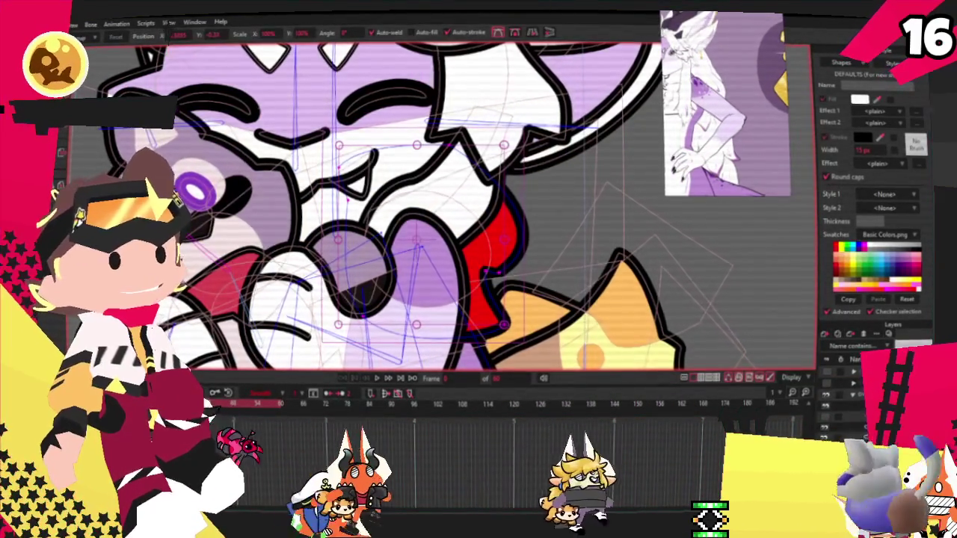
# - Clear the shape selection and hide the raccoon plush to show the creature alone
pyautogui.press('q')
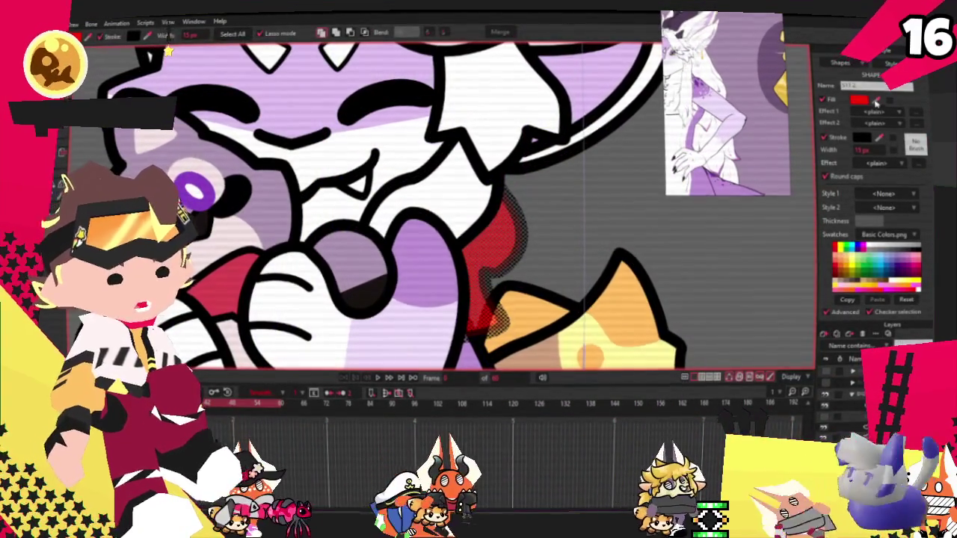
pyautogui.hotkey('ctrl', 'shift', 'a')
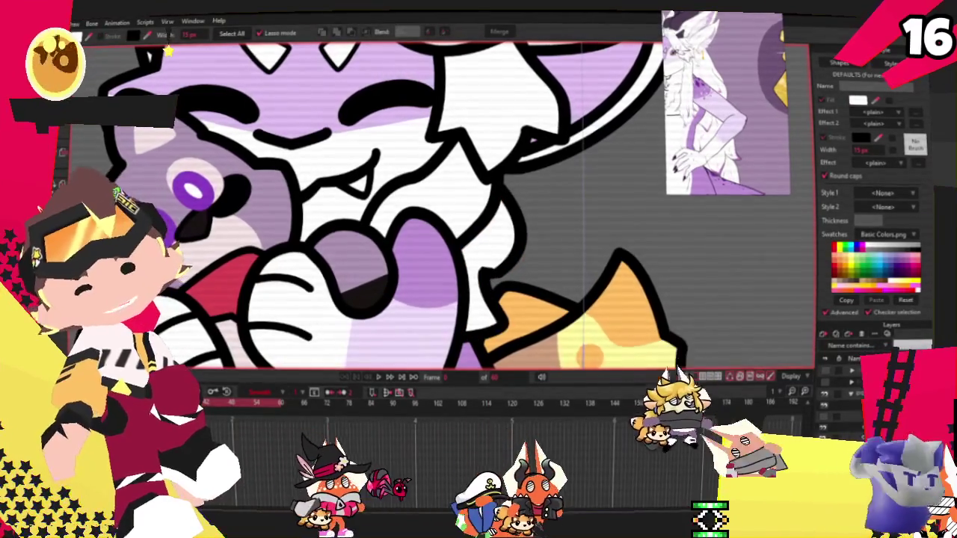
pyautogui.press('t')
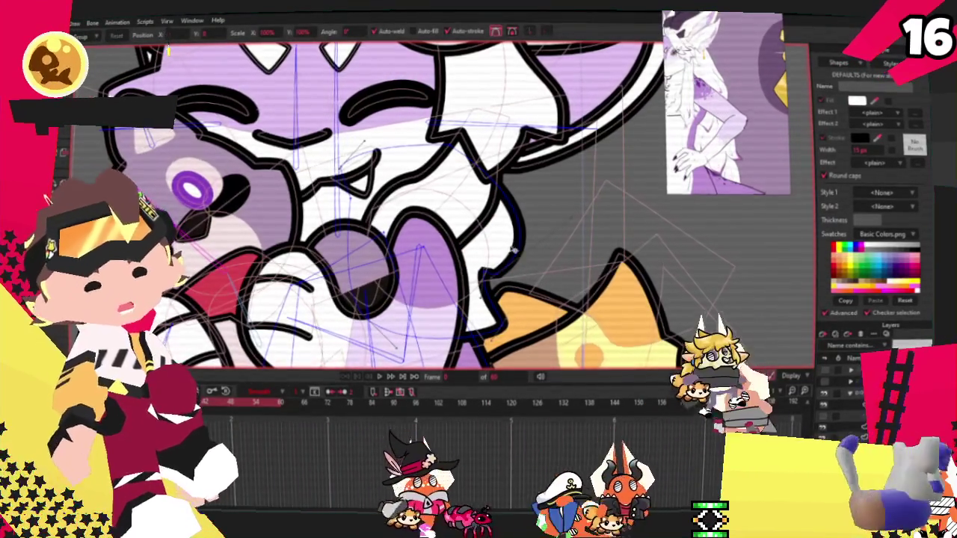
pyautogui.hotkey('ctrl', 'a')
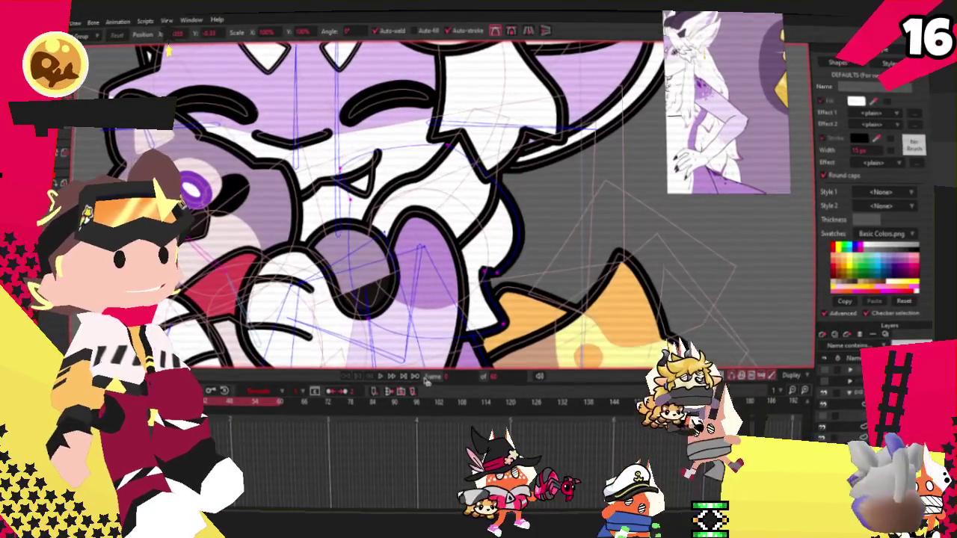
pyautogui.press('q')
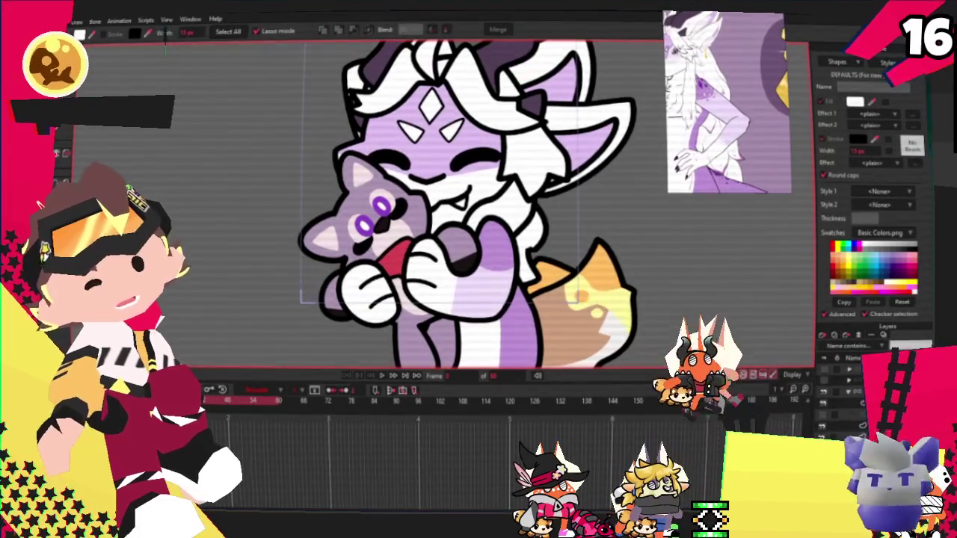
pyautogui.scroll(3, 433, 194)
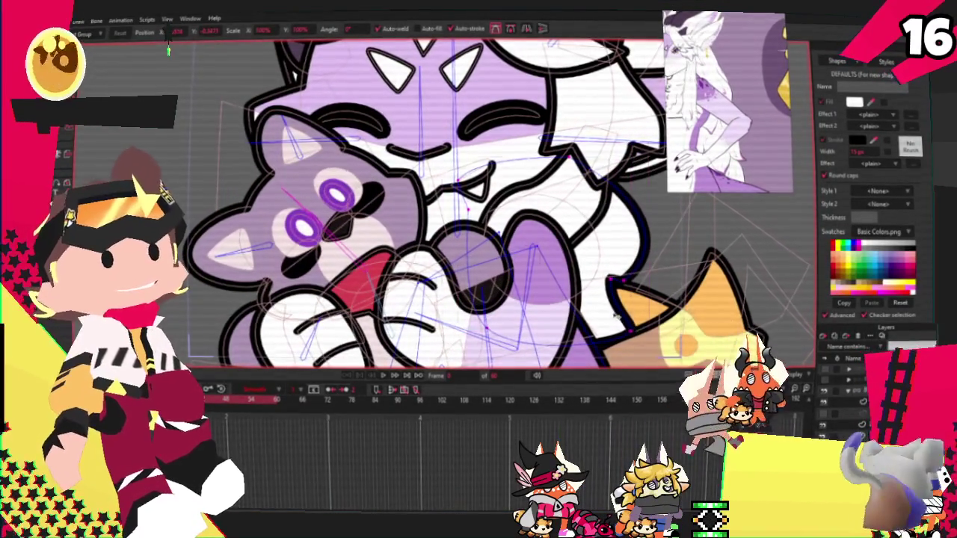
pyautogui.scroll(2, 608, 325)
pyautogui.press('t')
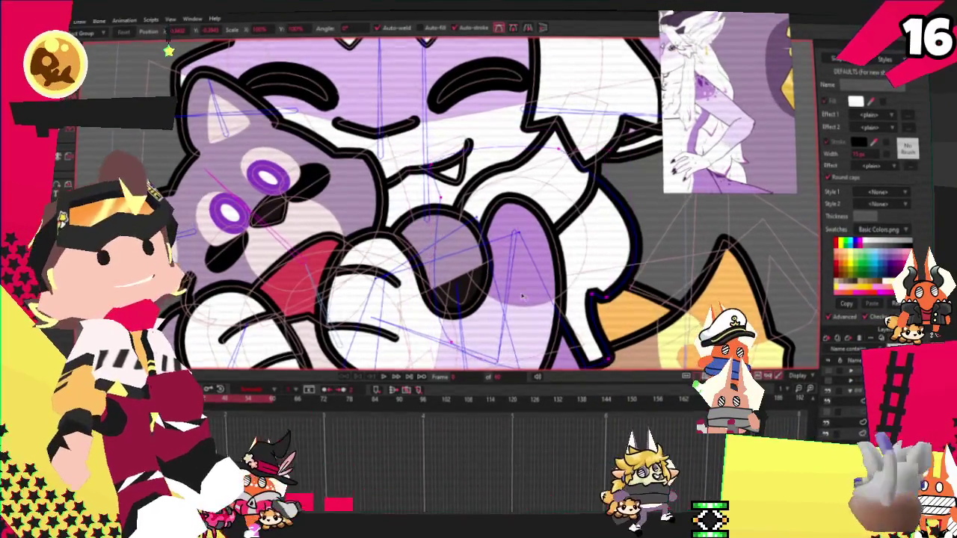
pyautogui.hotkey('ctrl', 'r')
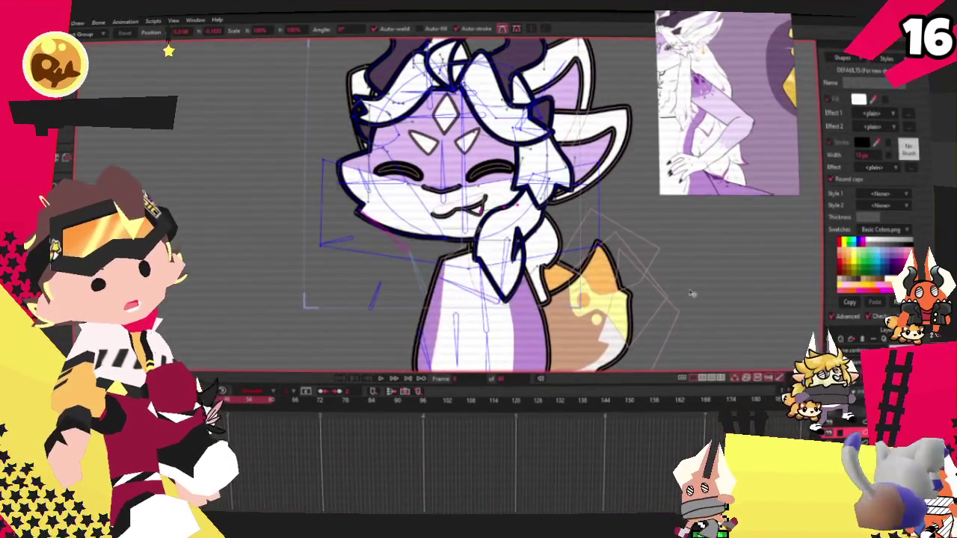
# - Zoom in on the creature's mouth and inspect its curvature with the Curvature tool
pyautogui.scroll(3, 691, 294)
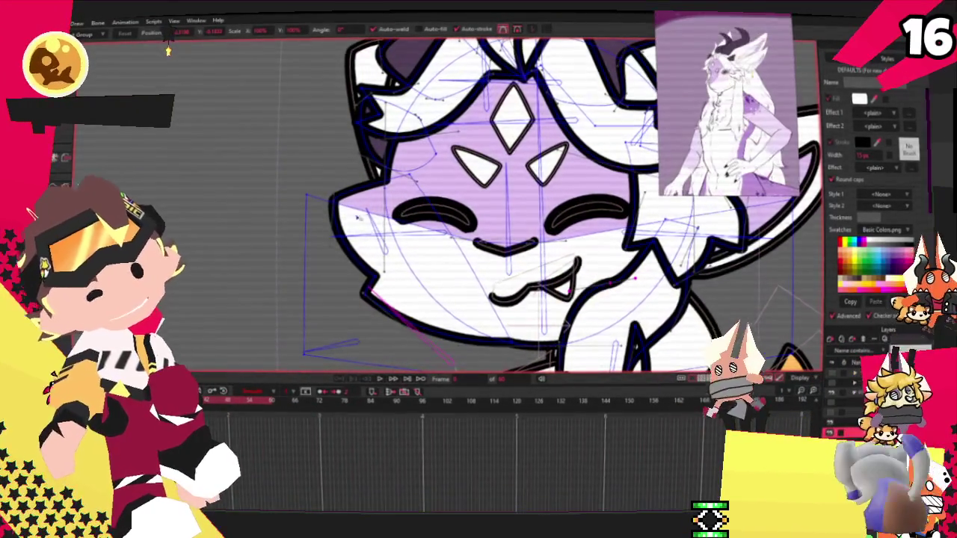
pyautogui.scroll(2, 346, 211)
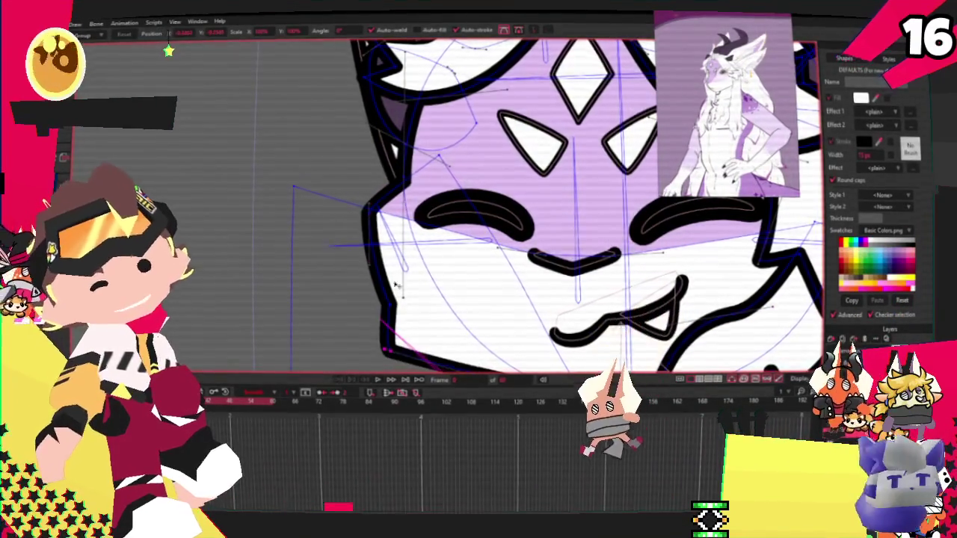
pyautogui.scroll(-3, 396, 284)
pyautogui.scroll(3, 350, 273)
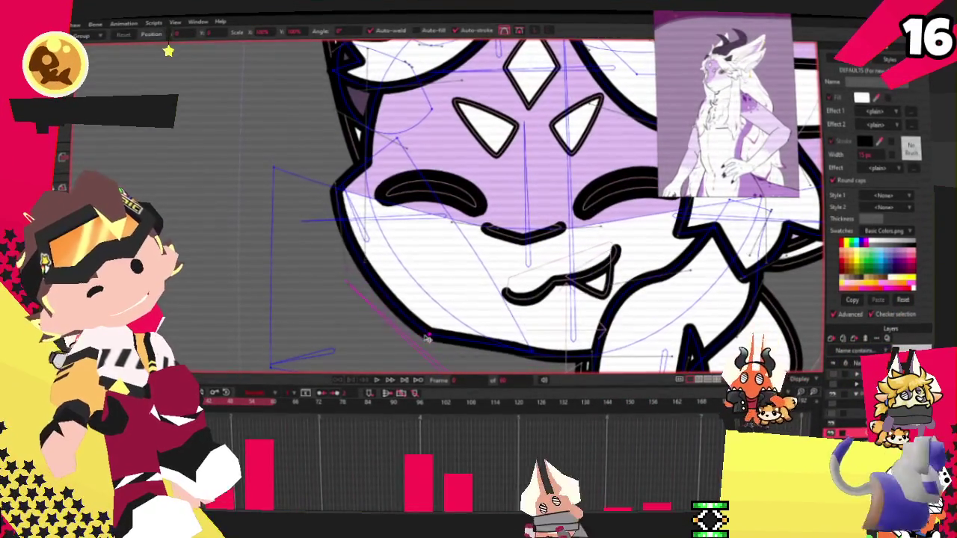
pyautogui.scroll(-3, 426, 339)
pyautogui.scroll(3, 537, 348)
pyautogui.scroll(-3, 523, 350)
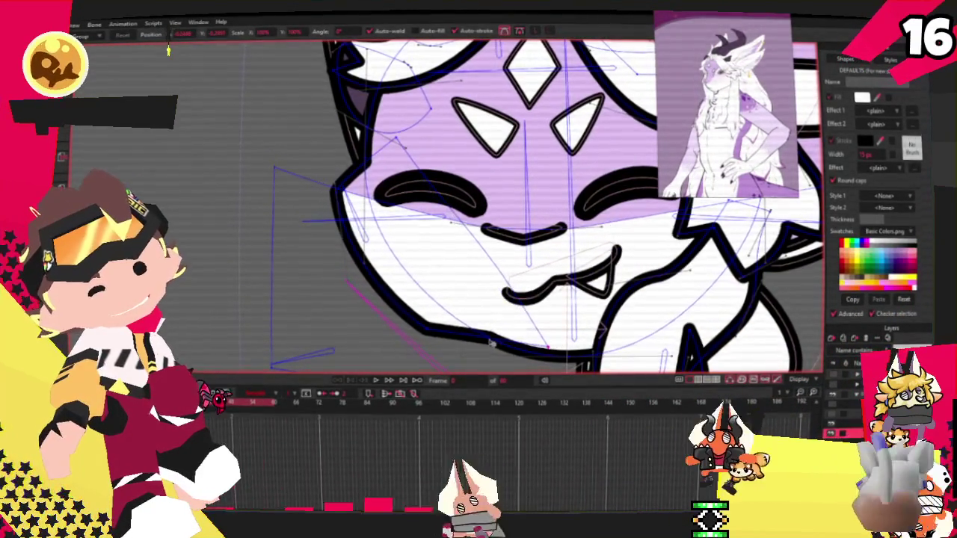
pyautogui.scroll(3, 463, 355)
pyautogui.scroll(-2, 340, 221)
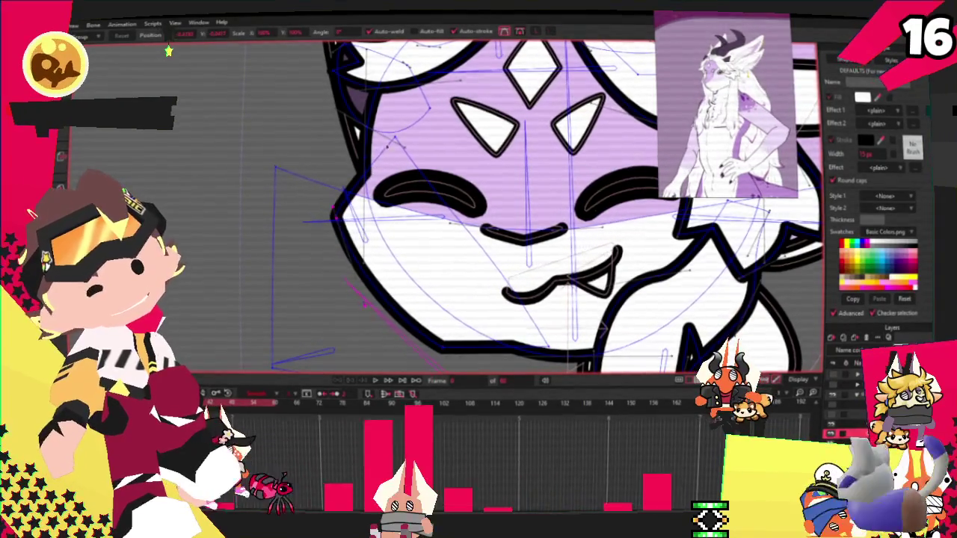
pyautogui.scroll(-2, 435, 216)
pyautogui.scroll(2, 327, 271)
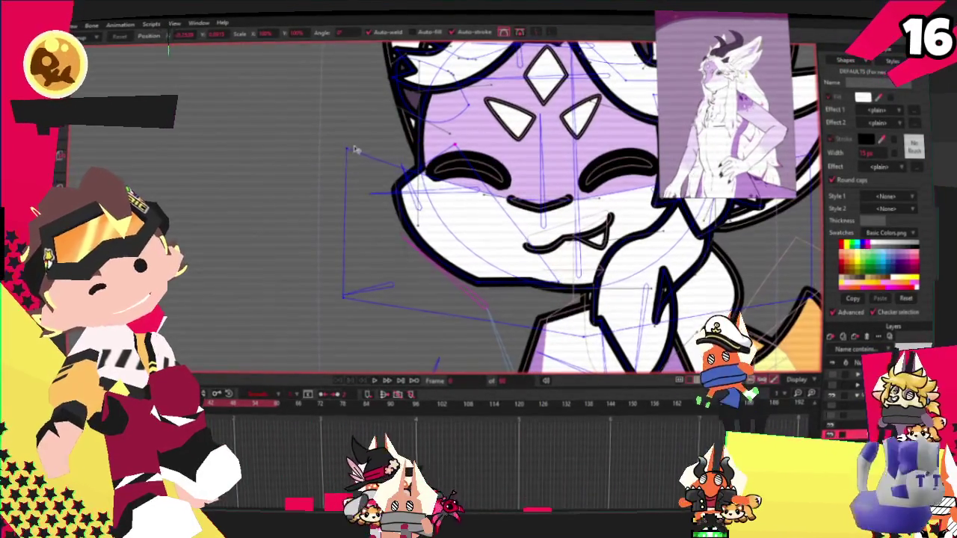
pyautogui.scroll(1, 404, 187)
pyautogui.scroll(2, 429, 199)
pyautogui.scroll(-2, 429, 199)
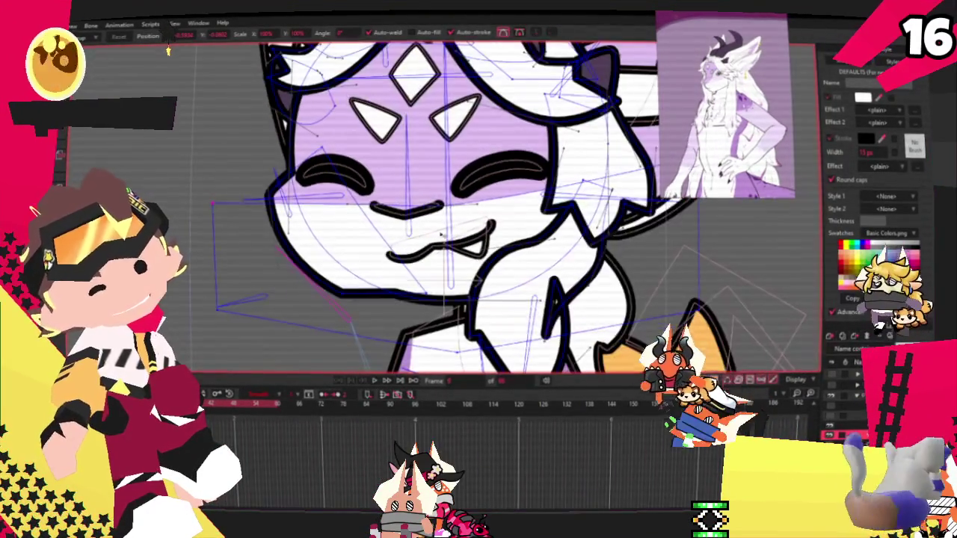
pyautogui.scroll(-1, 430, 199)
pyautogui.scroll(3, 408, 217)
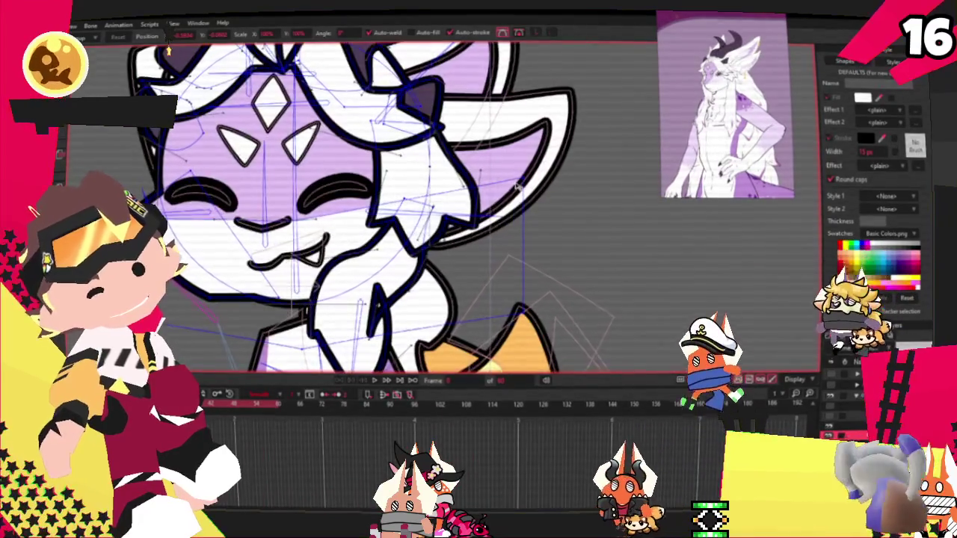
pyautogui.scroll(-3, 408, 216)
pyautogui.scroll(2, 355, 276)
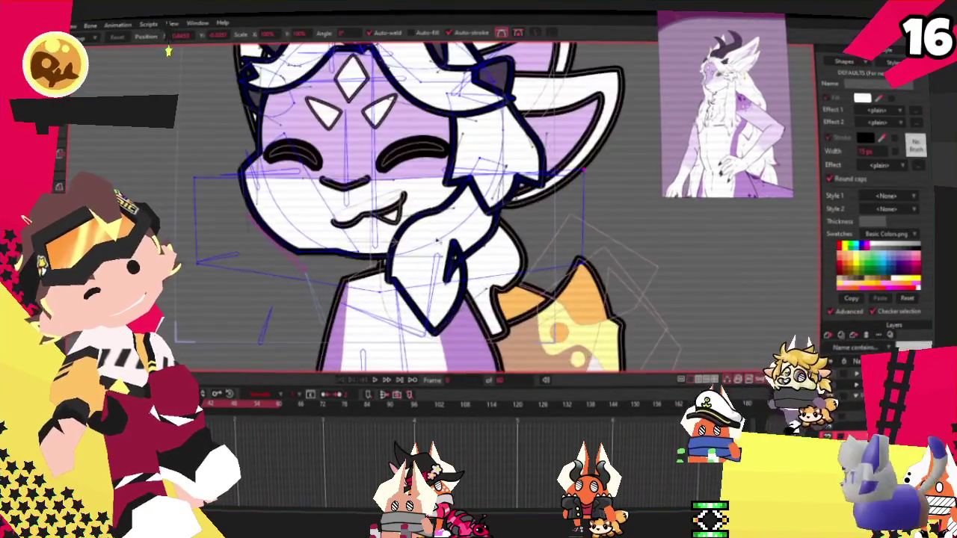
pyautogui.scroll(1, 355, 275)
pyautogui.scroll(1, 437, 254)
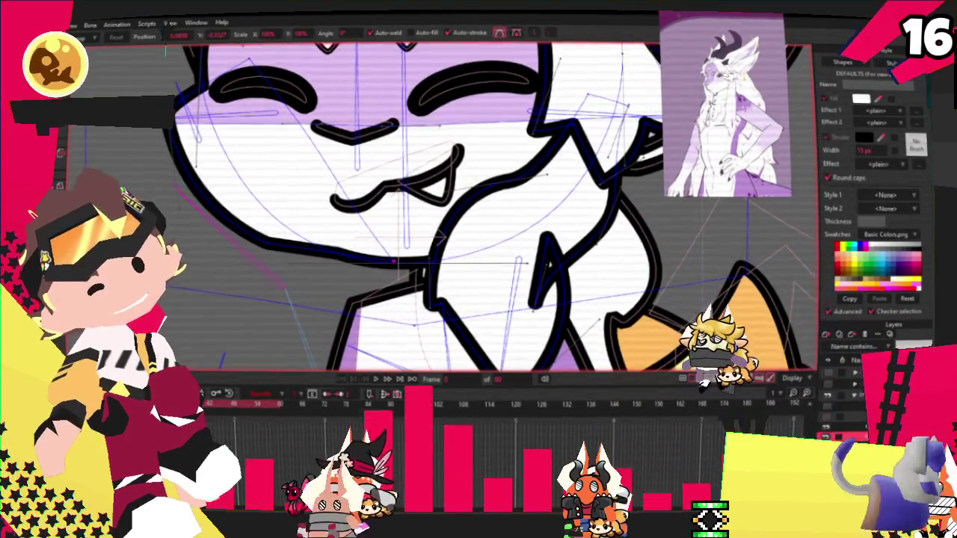
pyautogui.press('c')
pyautogui.scroll(1, 366, 195)
pyautogui.scroll(1, 365, 195)
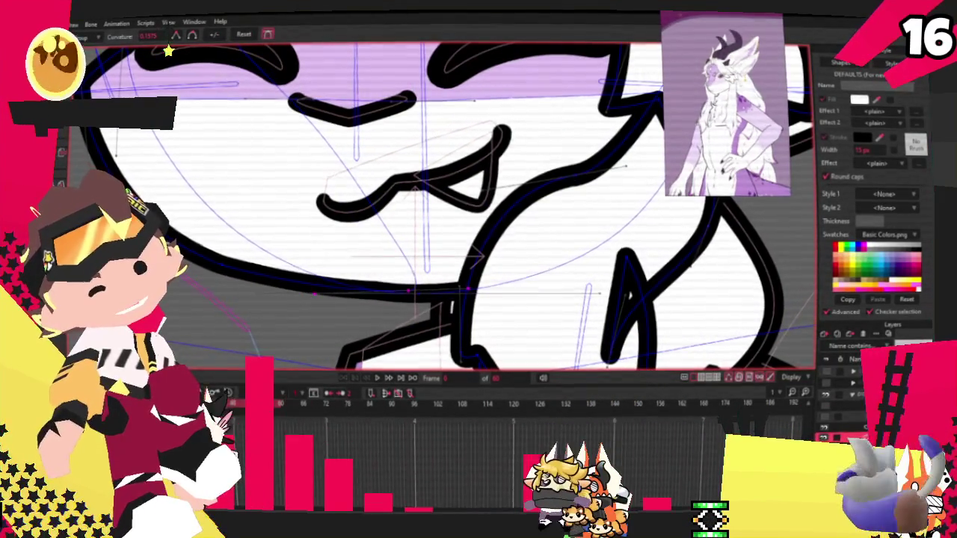
# - Return to Transform Points and play the animation to preview the face and mouth
pyautogui.press('t')
pyautogui.scroll(-2, 227, 275)
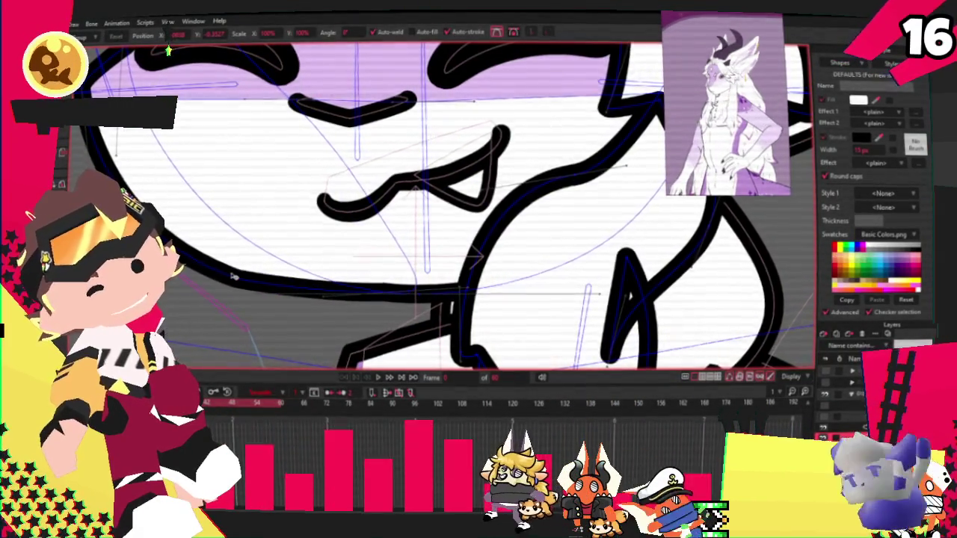
pyautogui.scroll(-2, 227, 274)
pyautogui.click(377, 378)
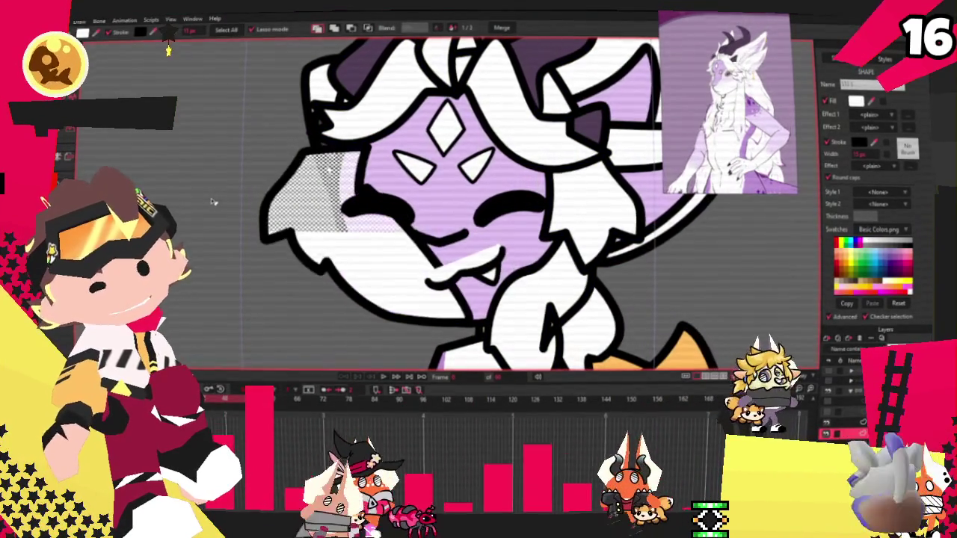
# - Box-select the lower-left face outline points and drag them to reshape the jaw
pyautogui.scroll(2, 365, 144)
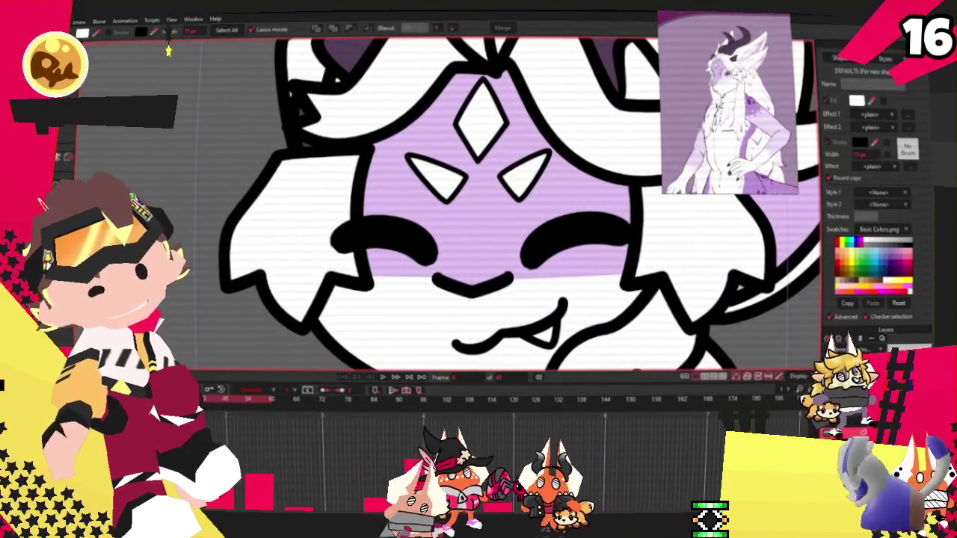
pyautogui.hotkey('ctrl', 'a')
pyautogui.press('t')
pyautogui.scroll(2, 358, 139)
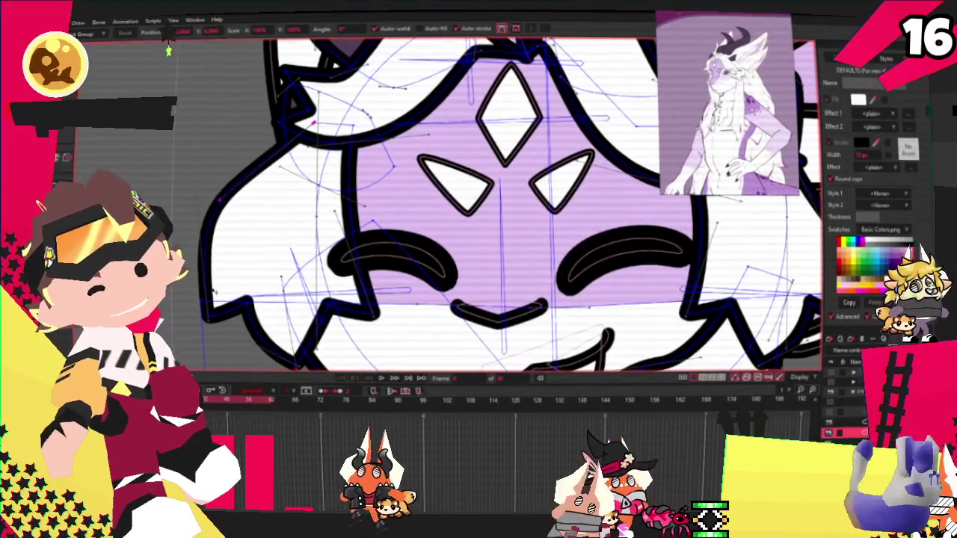
pyautogui.moveTo(200, 368); pyautogui.dragTo(263, 304)
pyautogui.click(230, 196)
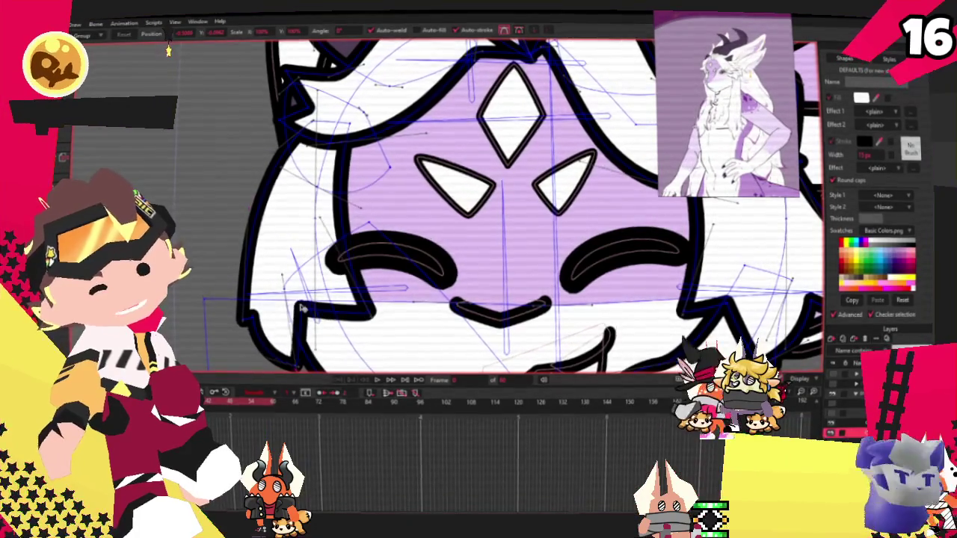
pyautogui.moveTo(362, 316); pyautogui.dragTo(287, 313)
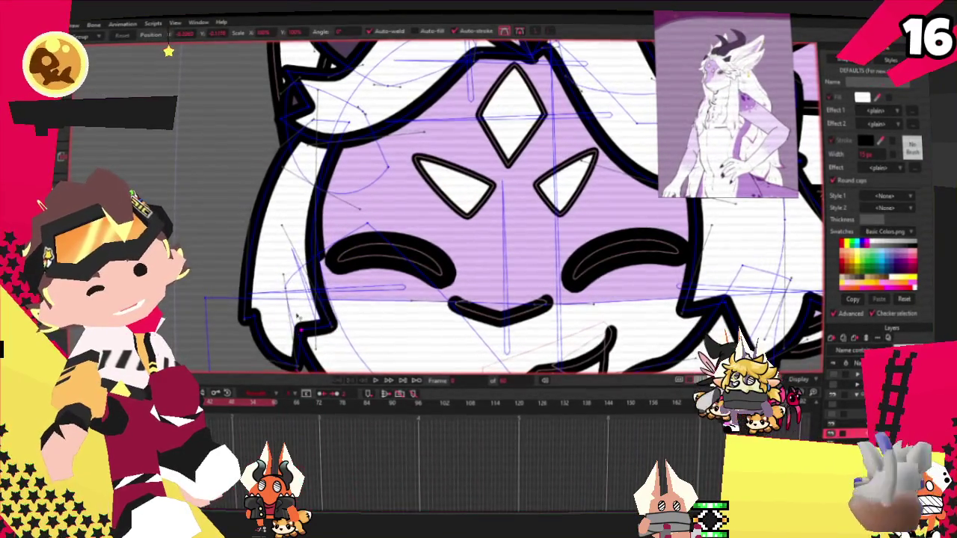
# - Pull the cheek curve point lower so the left face outline dips down
pyautogui.scroll(-2, 326, 323)
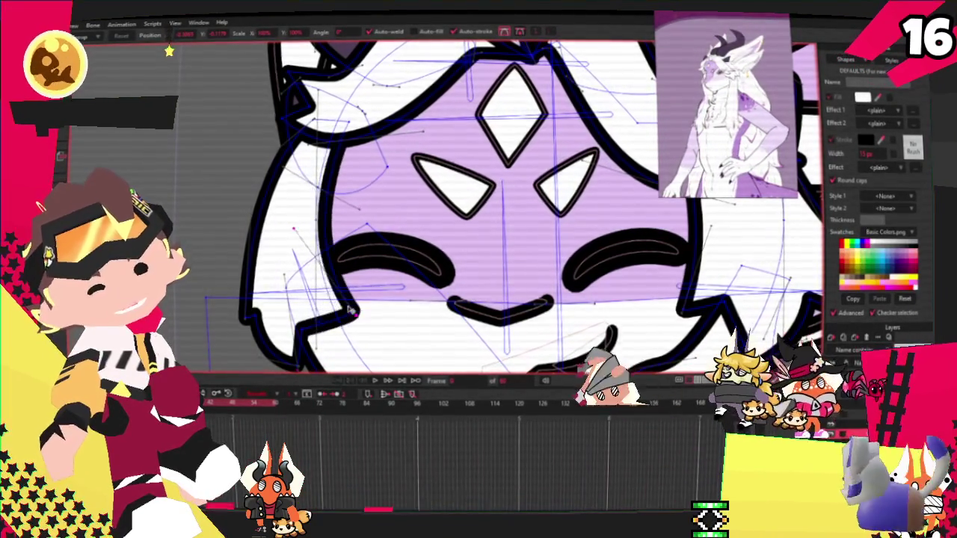
pyautogui.scroll(-2, 432, 242)
pyautogui.scroll(3, 432, 242)
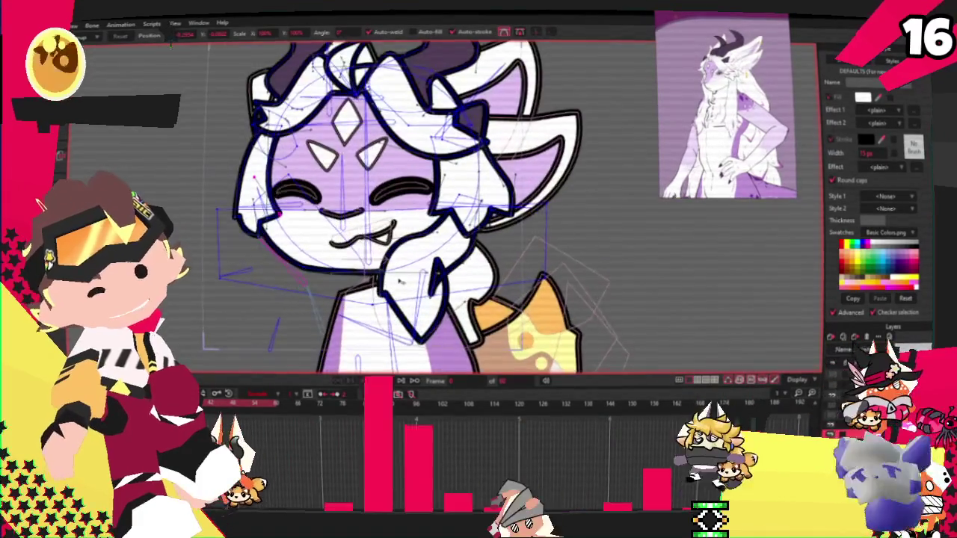
pyautogui.scroll(1, 432, 243)
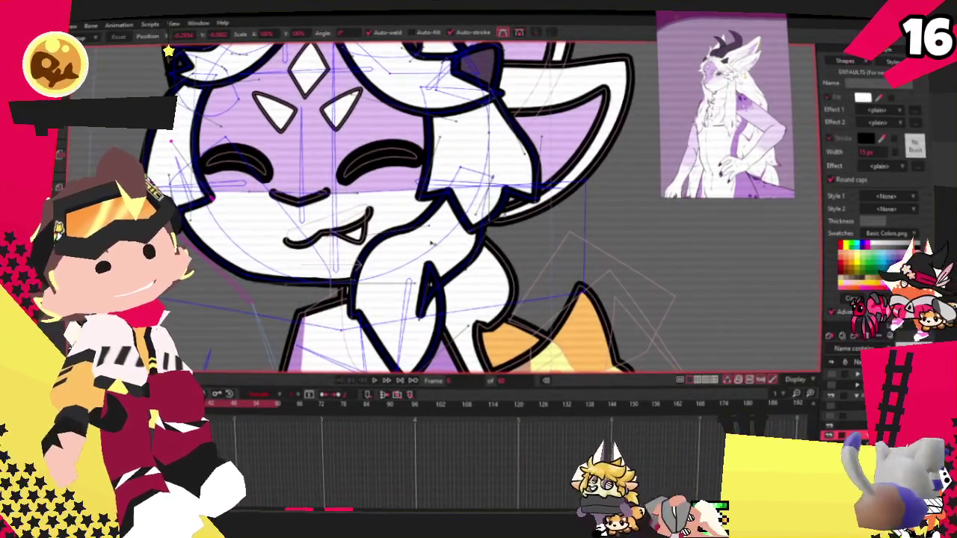
pyautogui.scroll(-1, 431, 242)
pyautogui.scroll(-1, 431, 241)
pyautogui.scroll(1, 317, 260)
pyautogui.scroll(2, 317, 224)
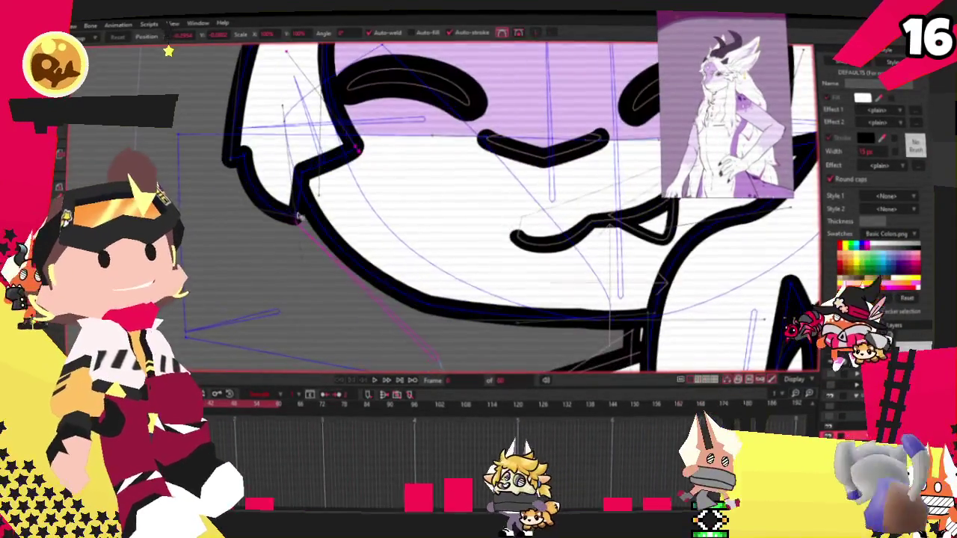
pyautogui.moveTo(318, 215)
pyautogui.mouseDown()
pyautogui.moveTo(344, 258)
pyautogui.moveTo(291, 271)
pyautogui.moveTo(253, 254)
pyautogui.mouseUp()
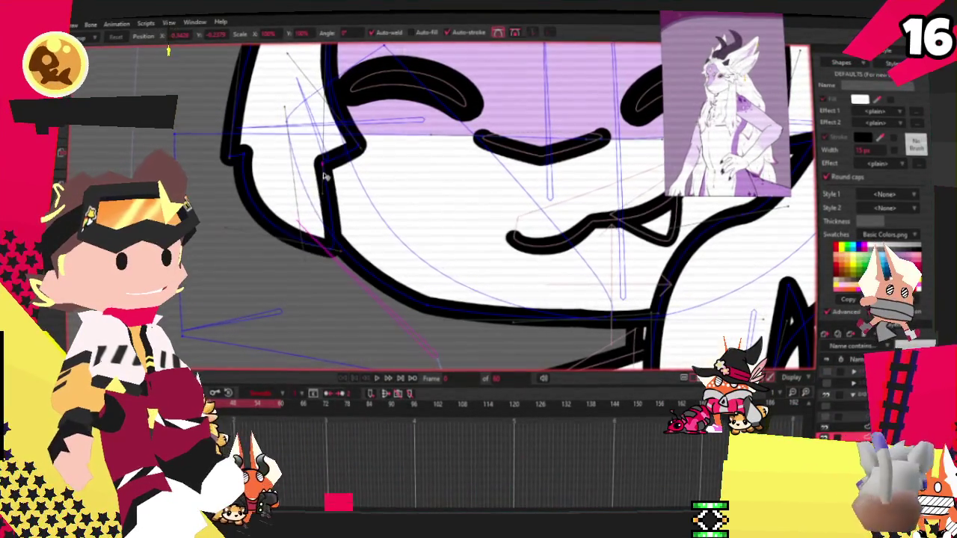
pyautogui.scroll(-2, 309, 173)
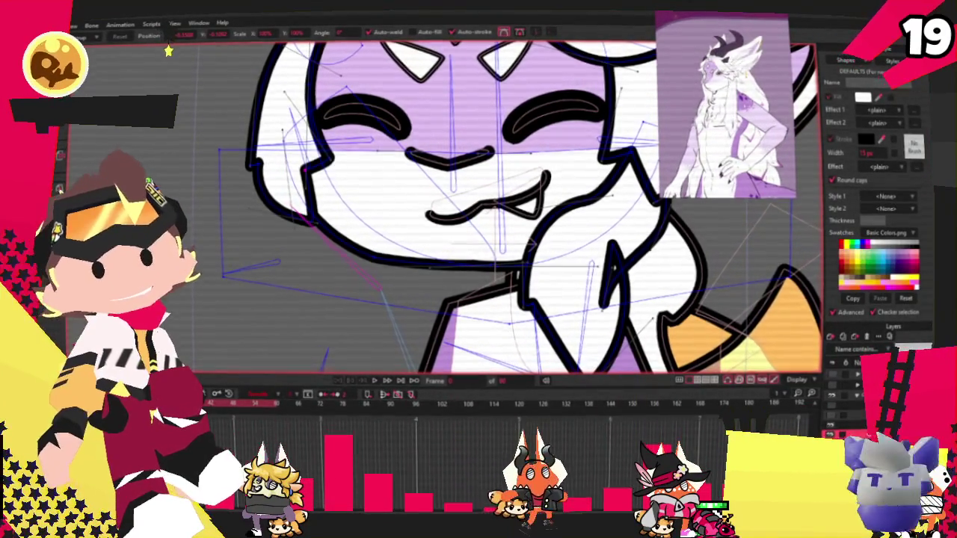
# - Play the animation to check the reshaped face, then stop it back at frame 0
pyautogui.scroll(-5, 519, 206)
pyautogui.scroll(3, 520, 205)
pyautogui.scroll(2, 519, 205)
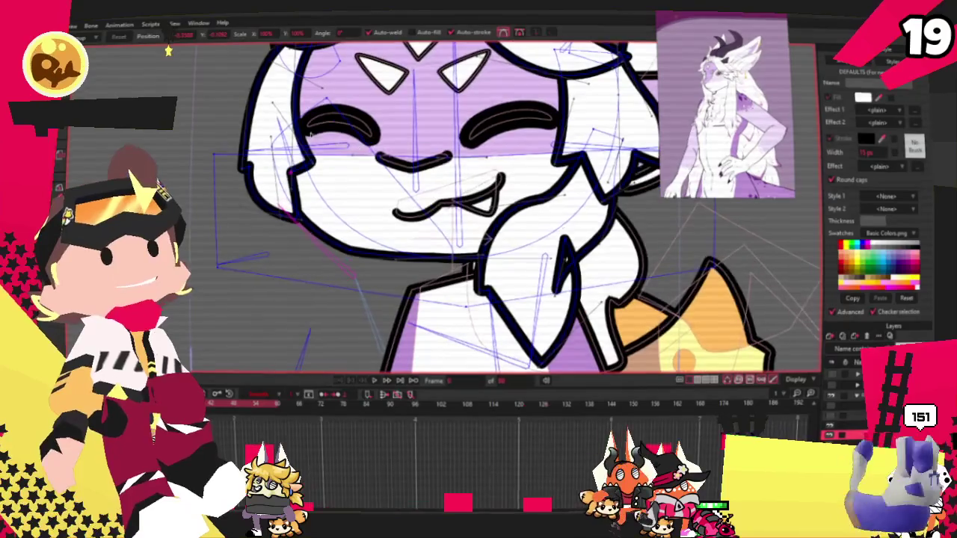
pyautogui.scroll(-1, 308, 126)
pyautogui.scroll(-2, 309, 126)
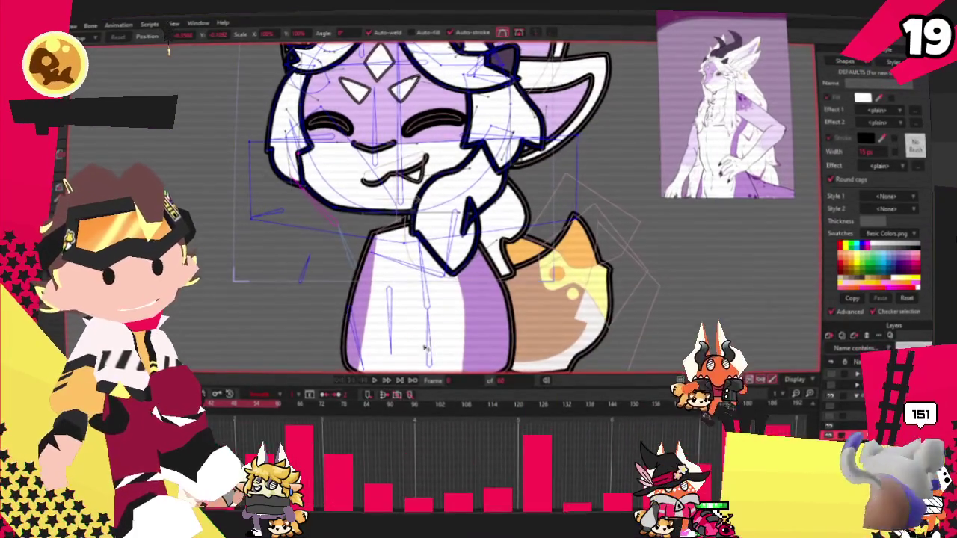
pyautogui.click(374, 380)
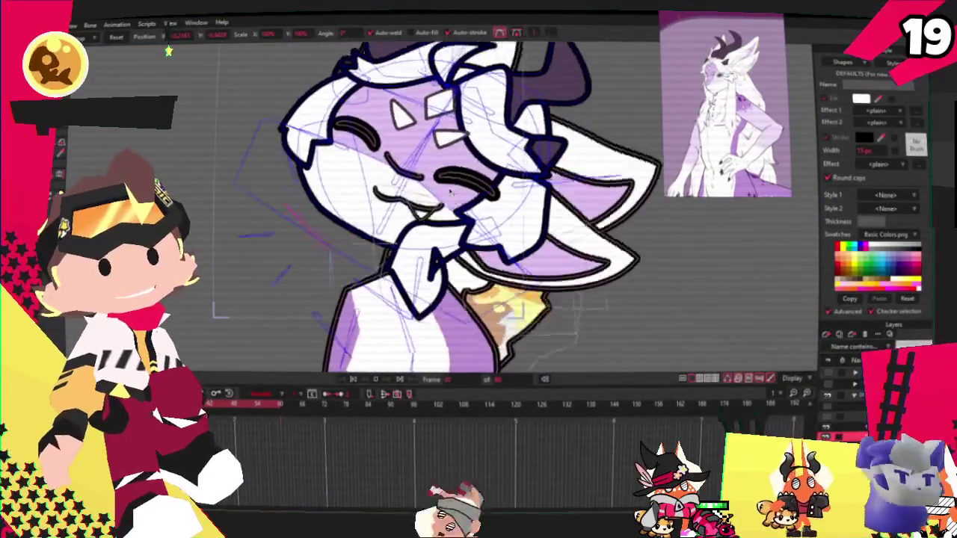
pyautogui.click(361, 378)
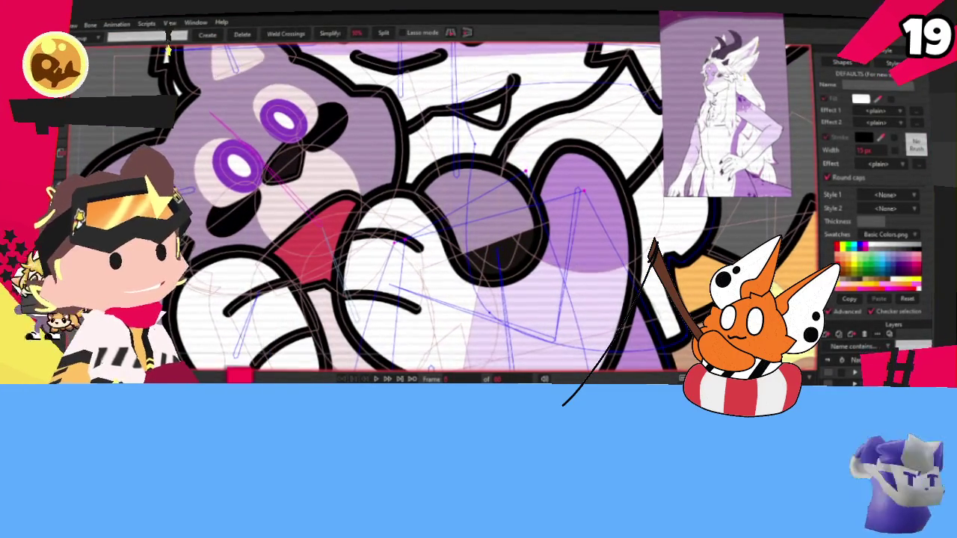
# - Zoom out to show the whole hugging character and switch to the Select Bone tool
pyautogui.press('t')
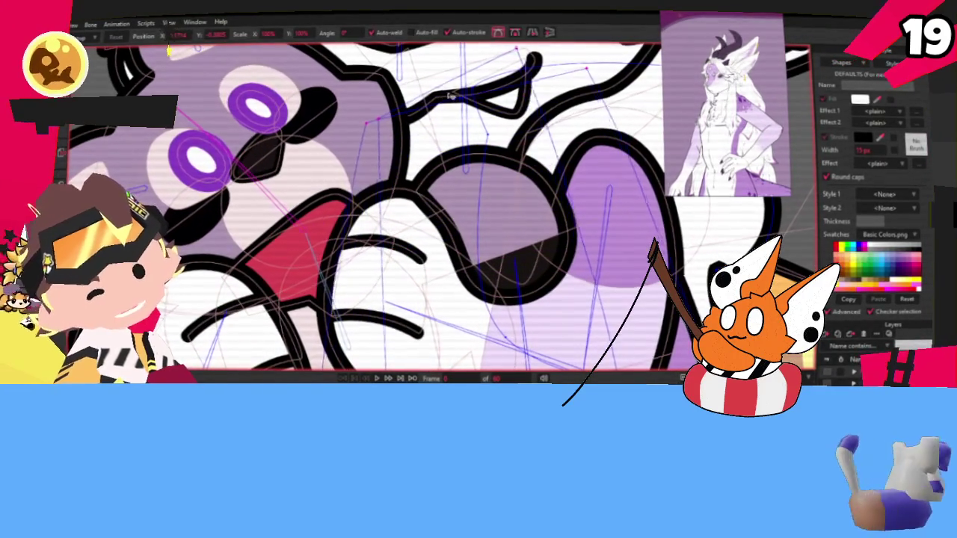
pyautogui.scroll(-2, 467, 126)
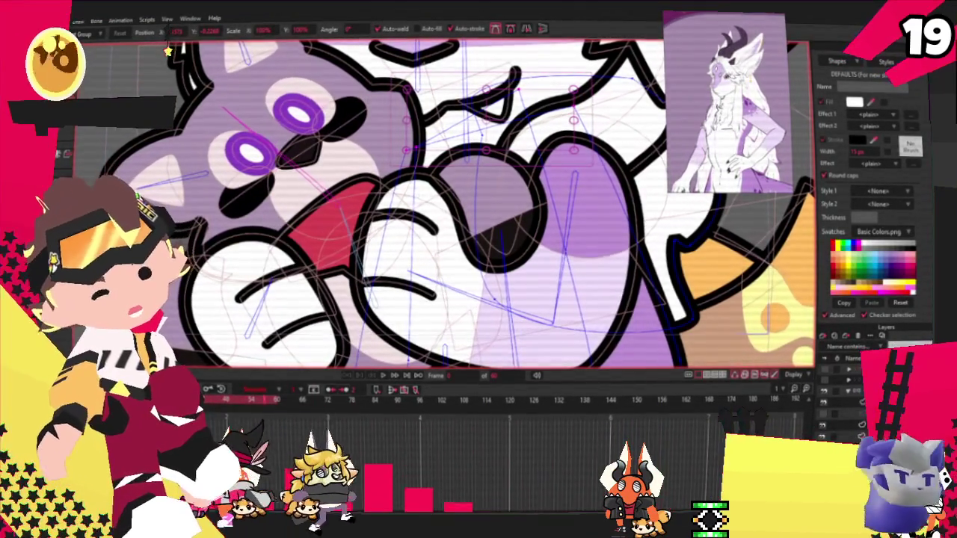
pyautogui.scroll(-5, 441, 202)
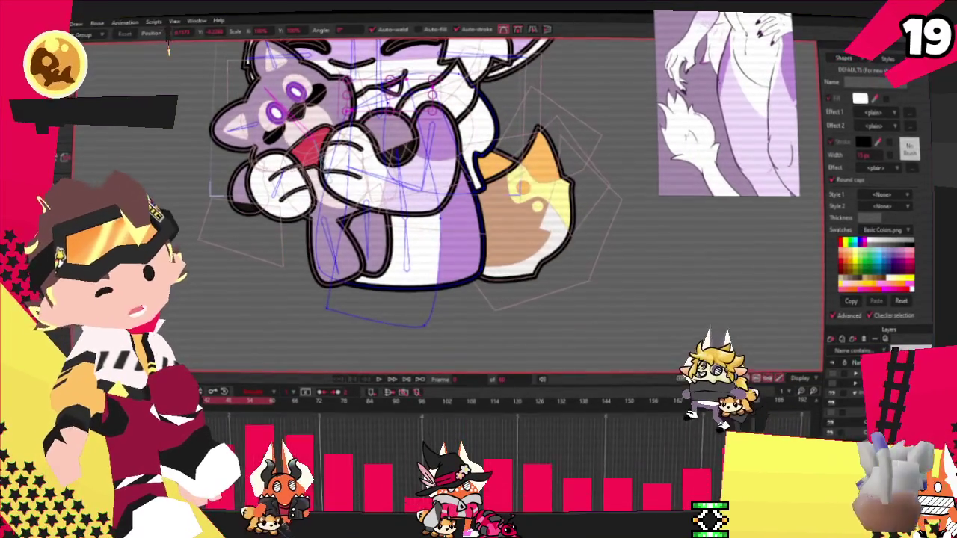
pyautogui.press('b')
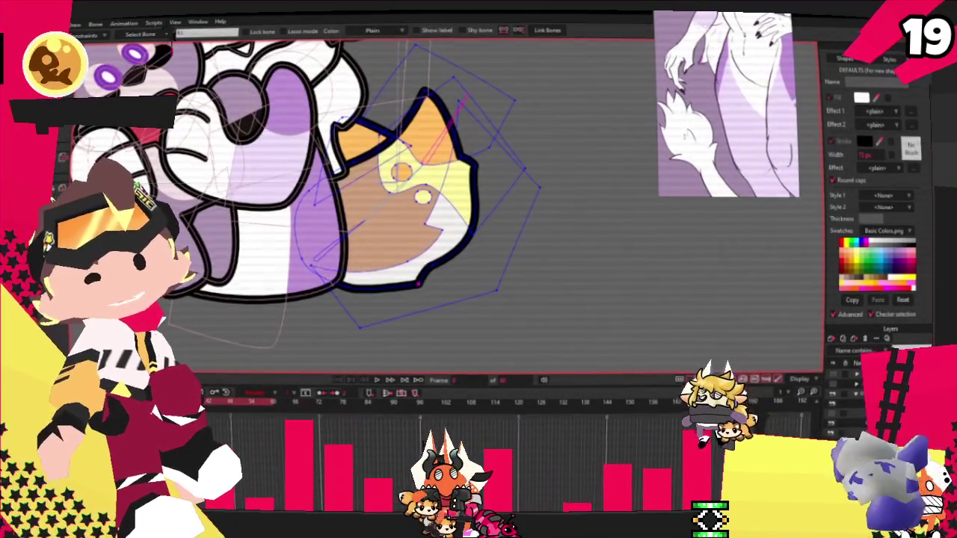
# - Give the tan band of the tail tip a pale lavender fill
pyautogui.press('t')
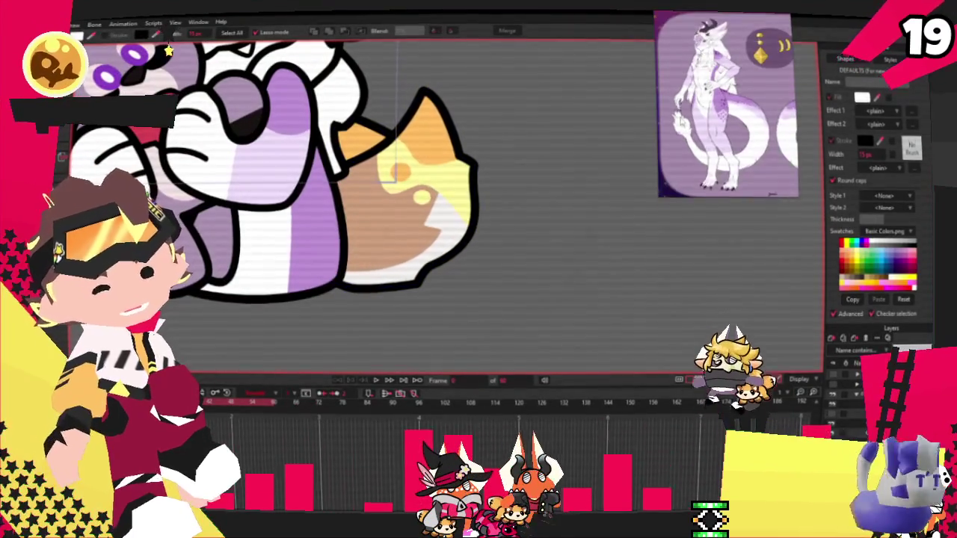
pyautogui.click(404, 228)
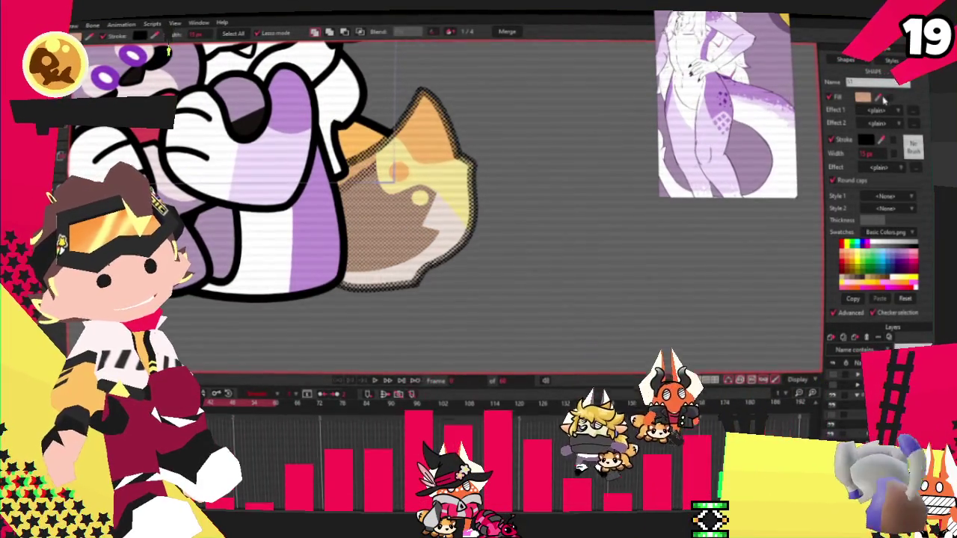
pyautogui.moveTo(863, 96); pyautogui.dragTo(717, 150)
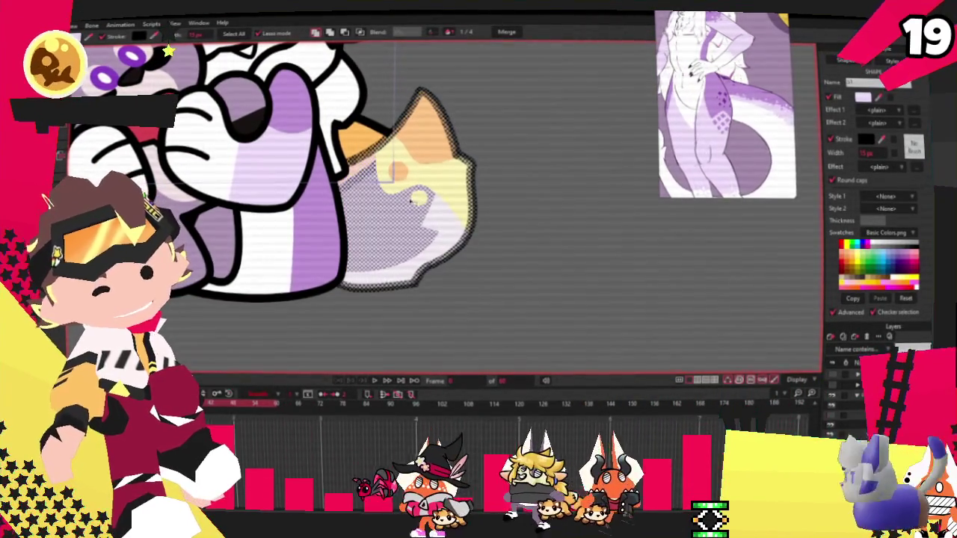
pyautogui.click(468, 224)
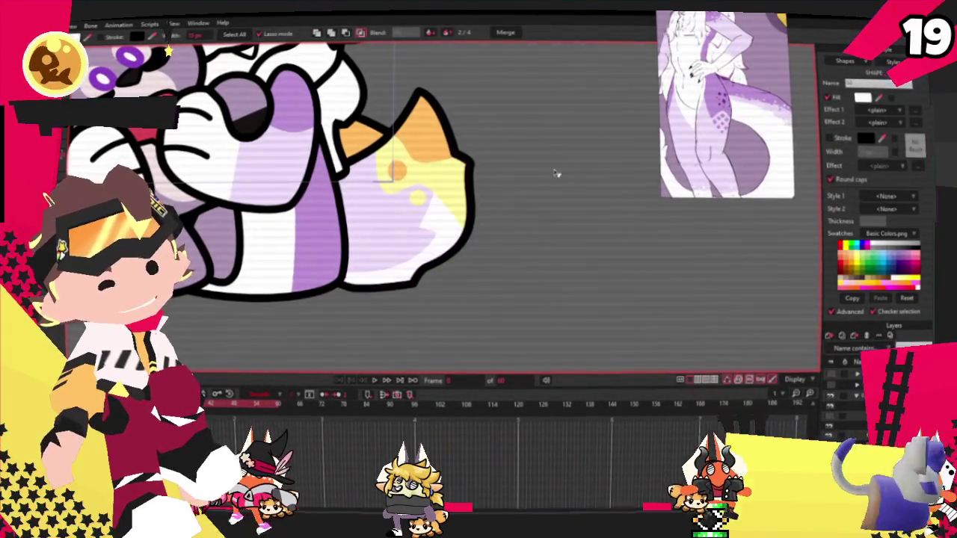
pyautogui.press('u')
pyautogui.scroll(3, 390, 171)
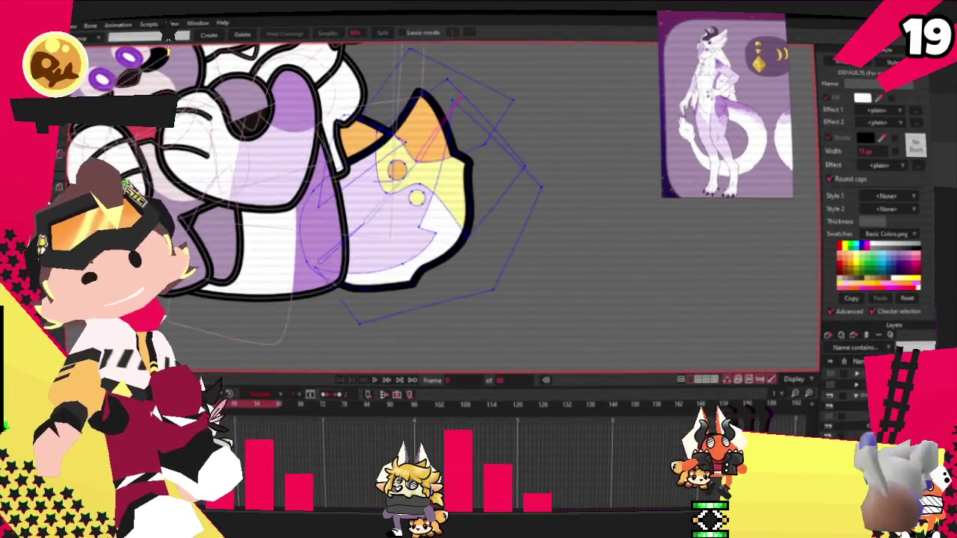
# - Remove the tail tip's yellow fill and reshape its points into a lavender flame with a pointed flick
pyautogui.click(435, 140)
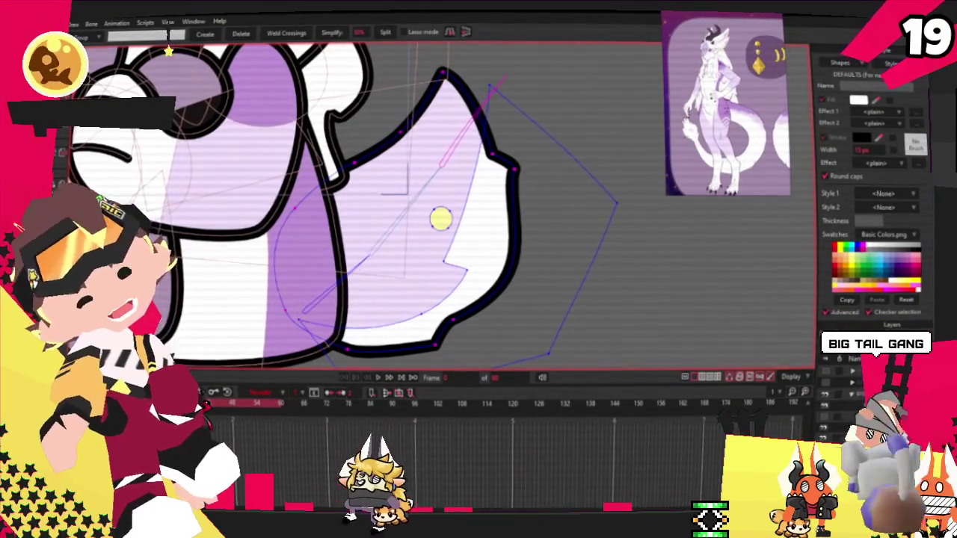
pyautogui.press('t')
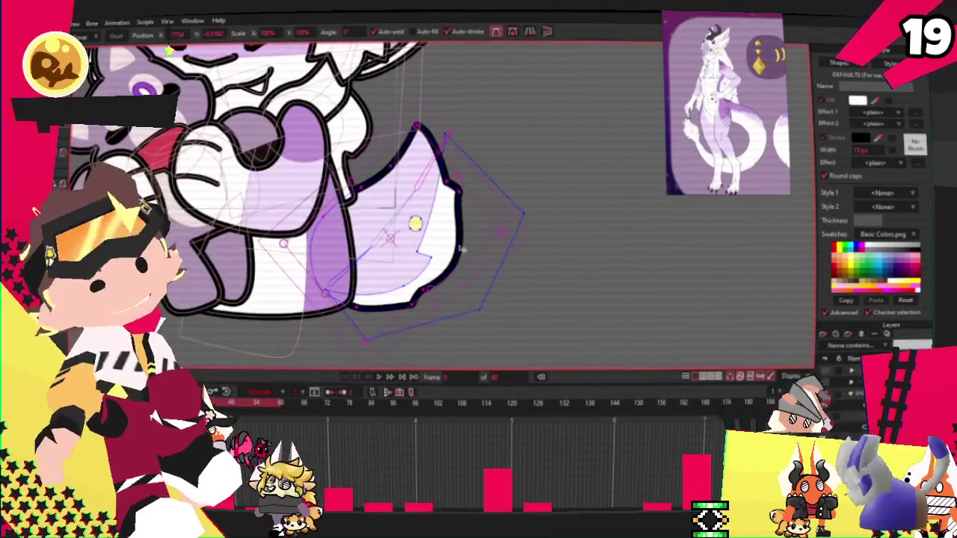
pyautogui.moveTo(369, 237); pyautogui.dragTo(591, 147)
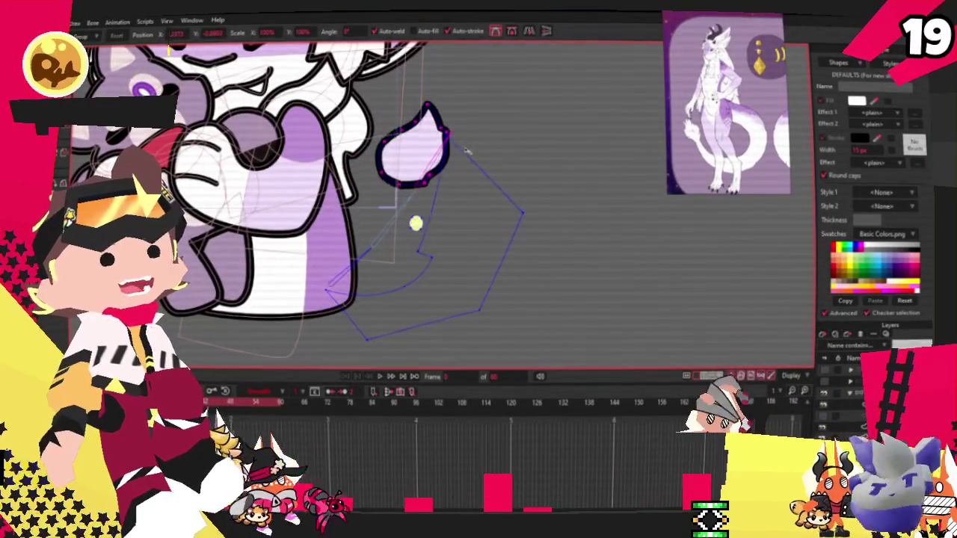
pyautogui.scroll(3, 591, 147)
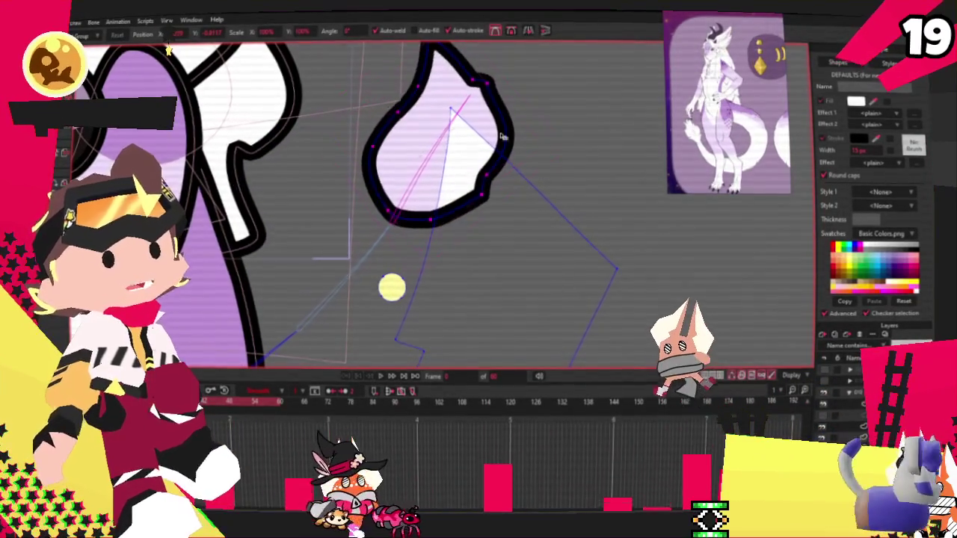
pyautogui.moveTo(524, 167); pyautogui.dragTo(492, 97)
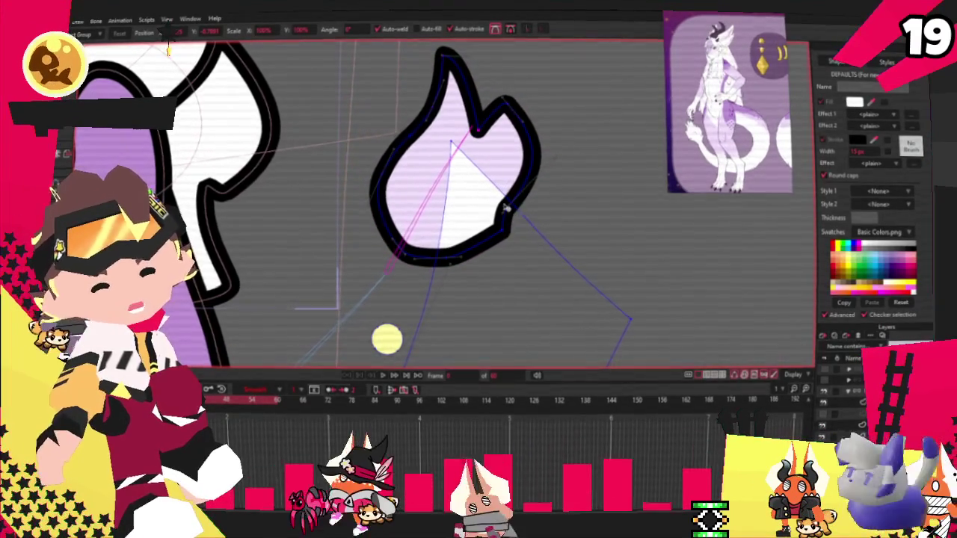
pyautogui.moveTo(505, 209); pyautogui.dragTo(486, 166)
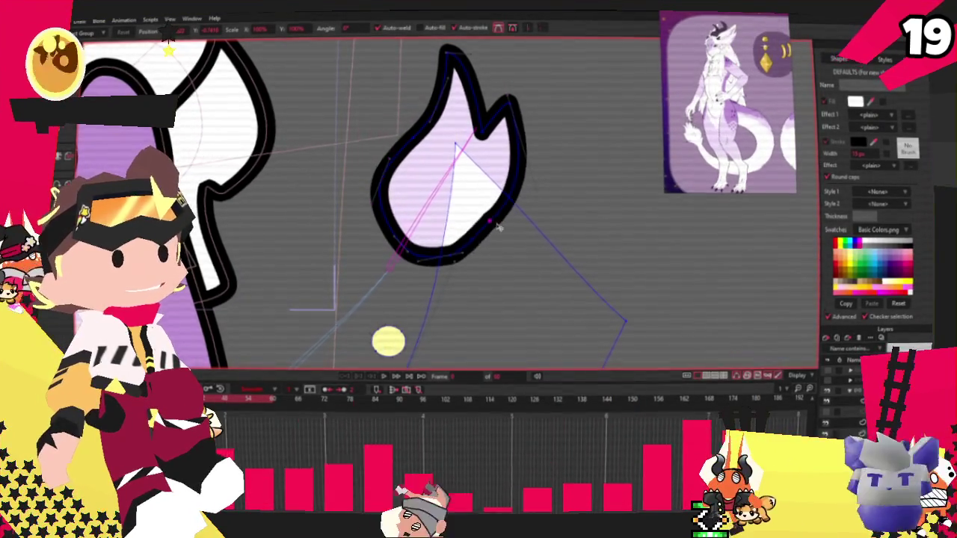
pyautogui.scroll(-2, 465, 221)
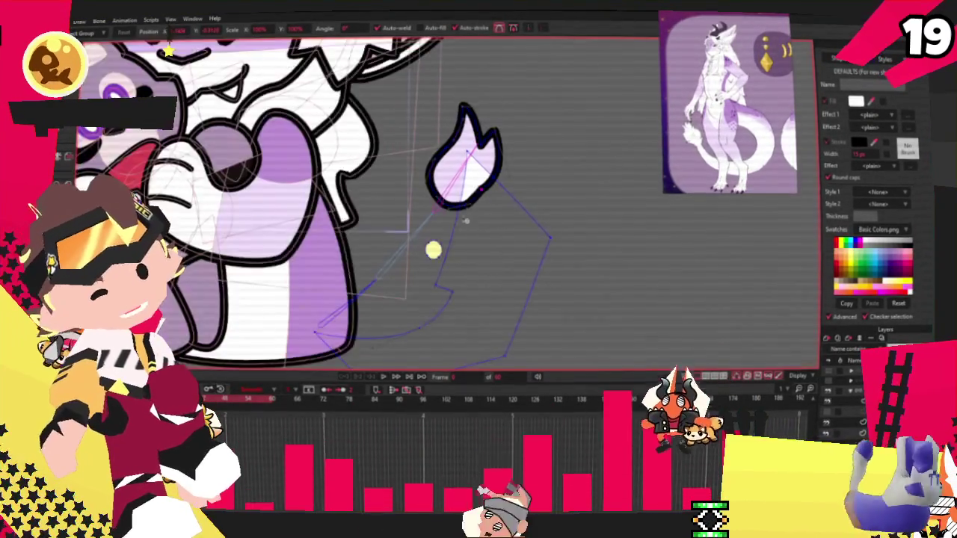
pyautogui.scroll(2, 465, 221)
pyautogui.press('a')
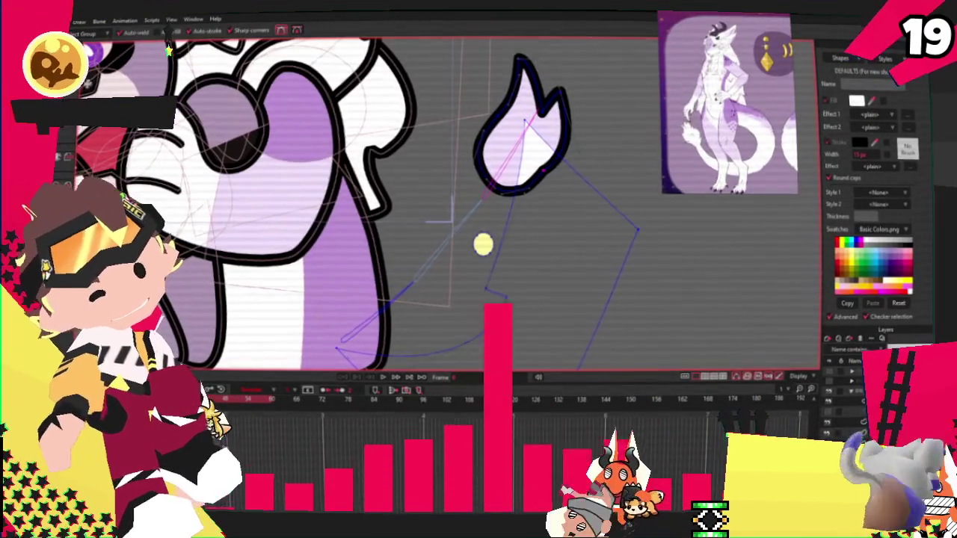
pyautogui.scroll(2, 506, 200)
pyautogui.moveTo(497, 187)
pyautogui.mouseDown()
pyautogui.moveTo(469, 186)
pyautogui.moveTo(441, 232)
pyautogui.mouseUp()
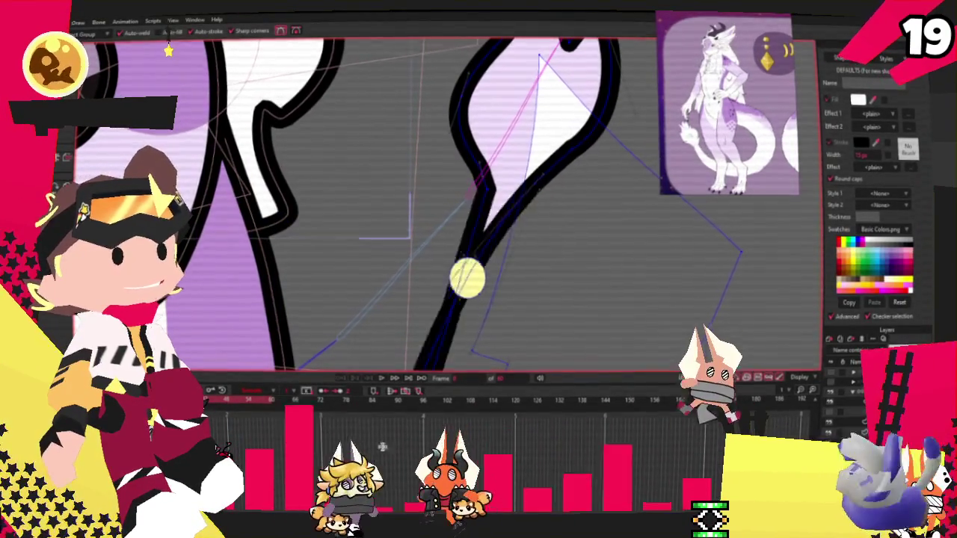
pyautogui.scroll(1, 441, 231)
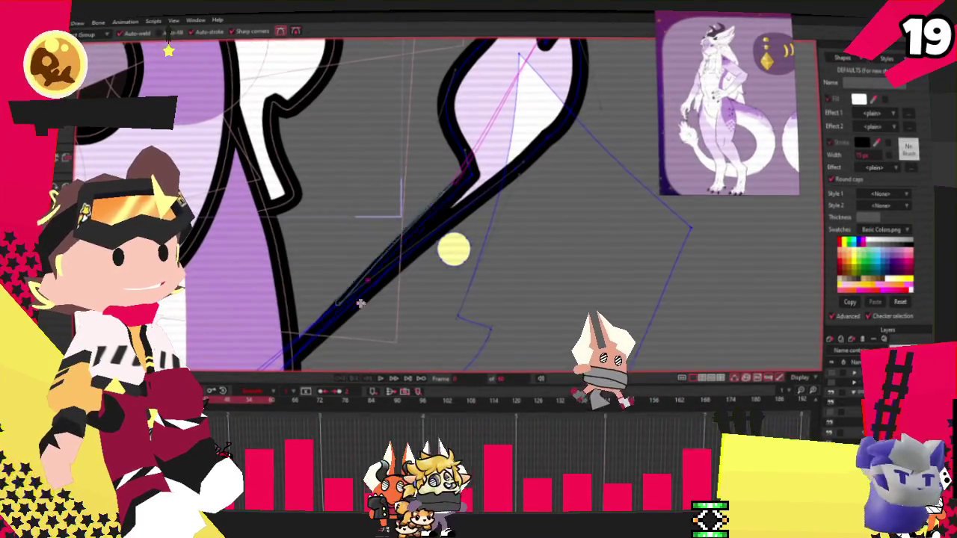
pyautogui.scroll(-1, 371, 172)
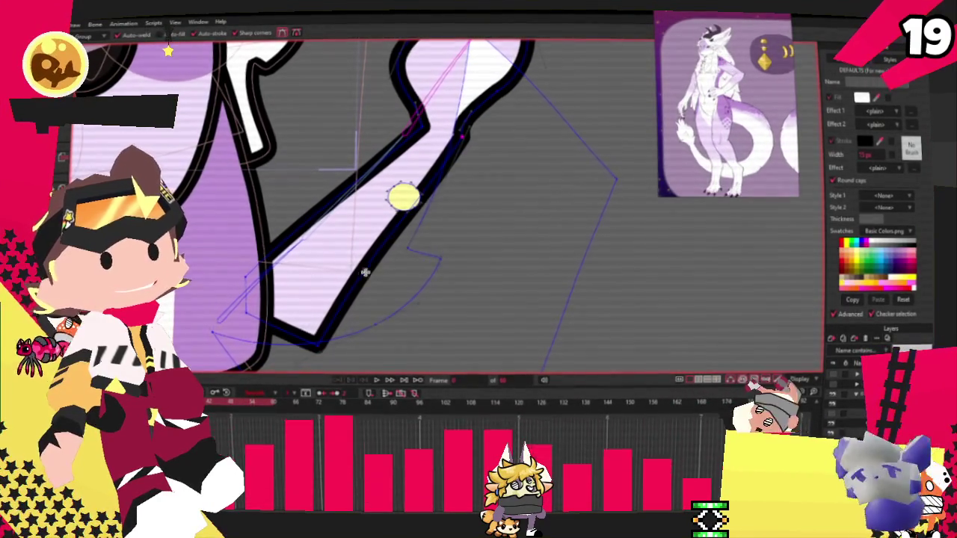
pyautogui.moveTo(363, 271); pyautogui.dragTo(437, 278)
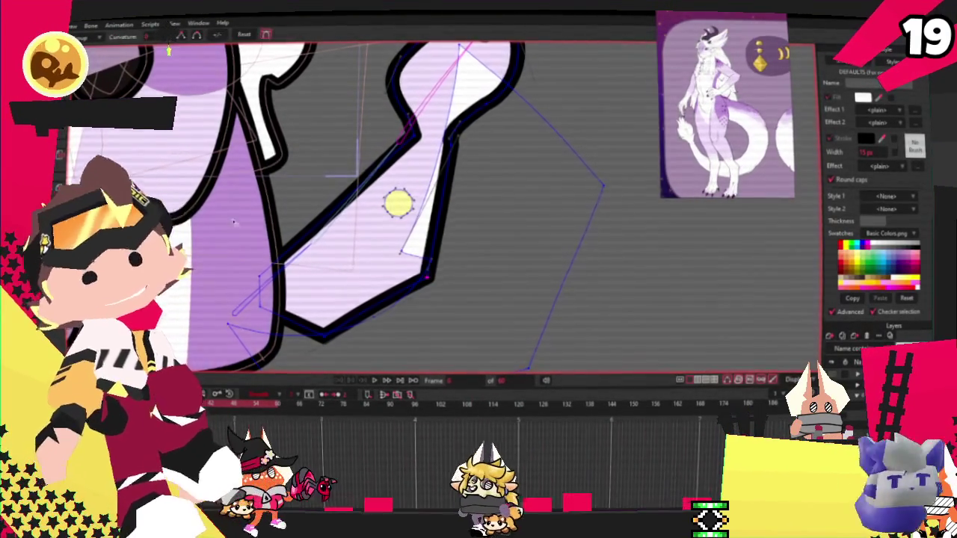
pyautogui.press('c')
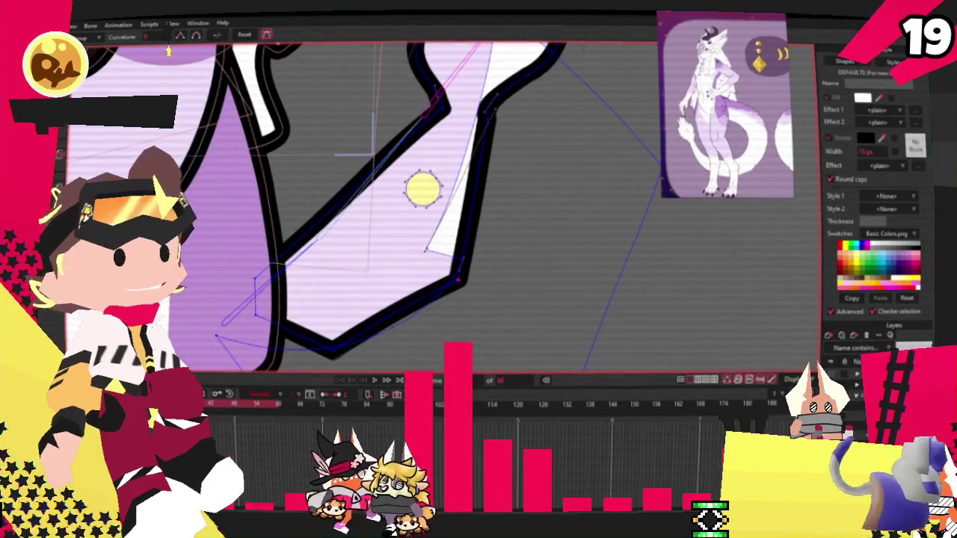
pyautogui.press('a')
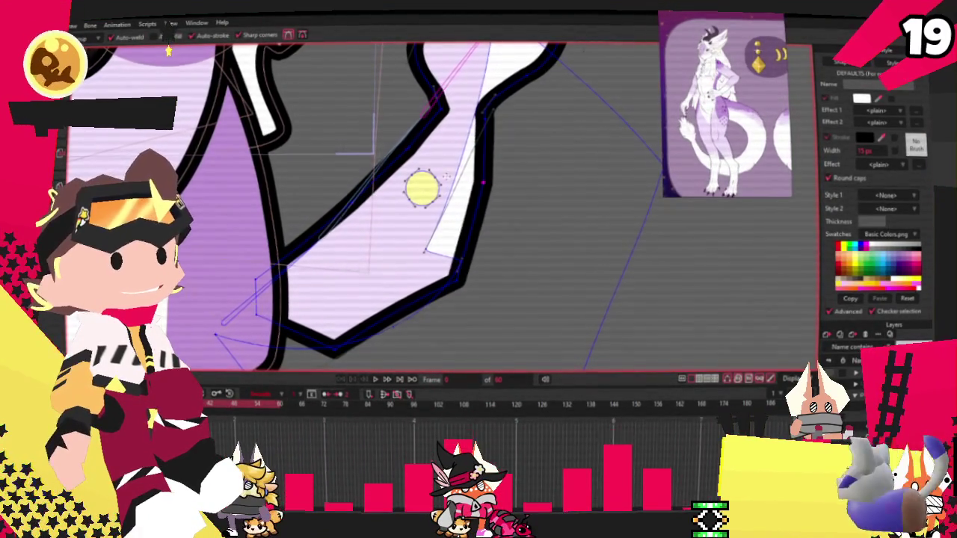
pyautogui.press('t')
pyautogui.scroll(1, 463, 173)
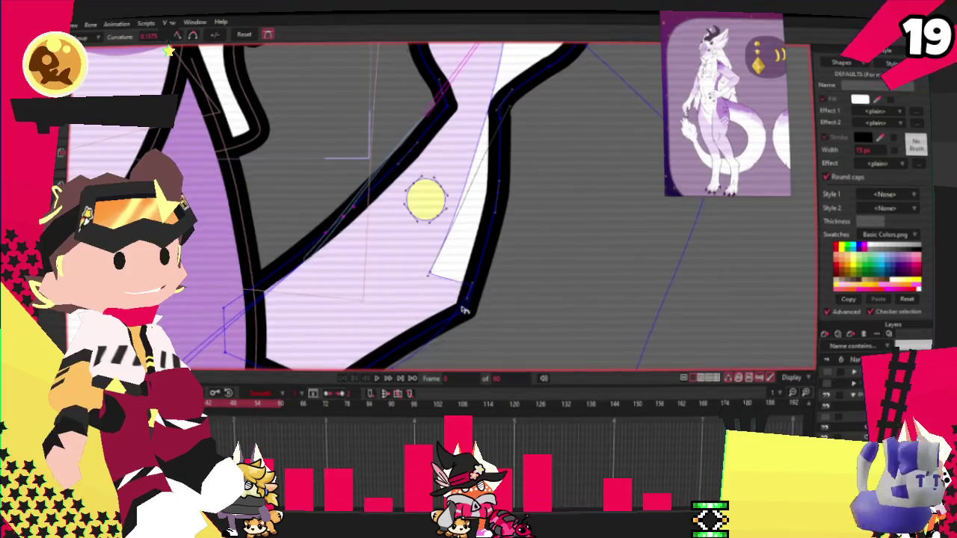
pyautogui.scroll(-2, 636, 276)
pyautogui.scroll(2, 402, 325)
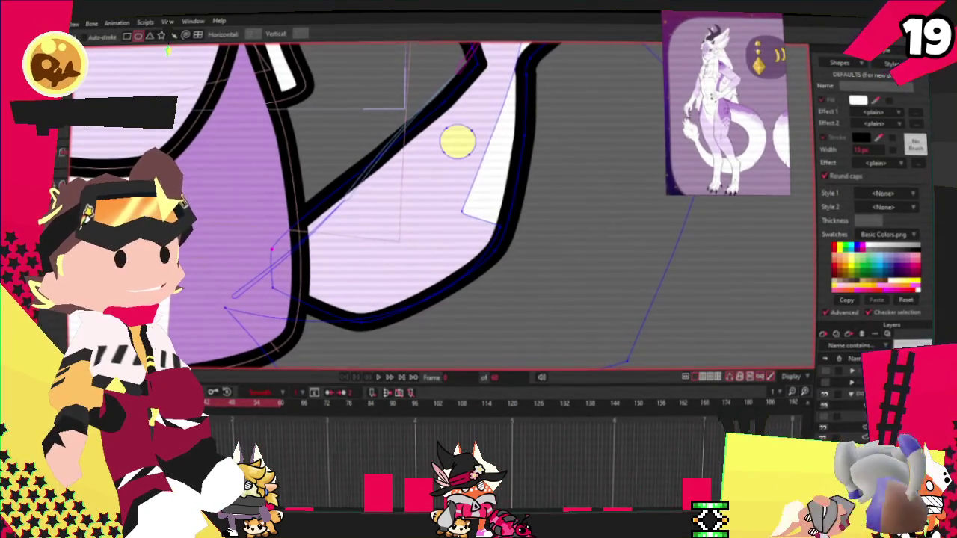
pyautogui.press('t')
pyautogui.scroll(2, 345, 277)
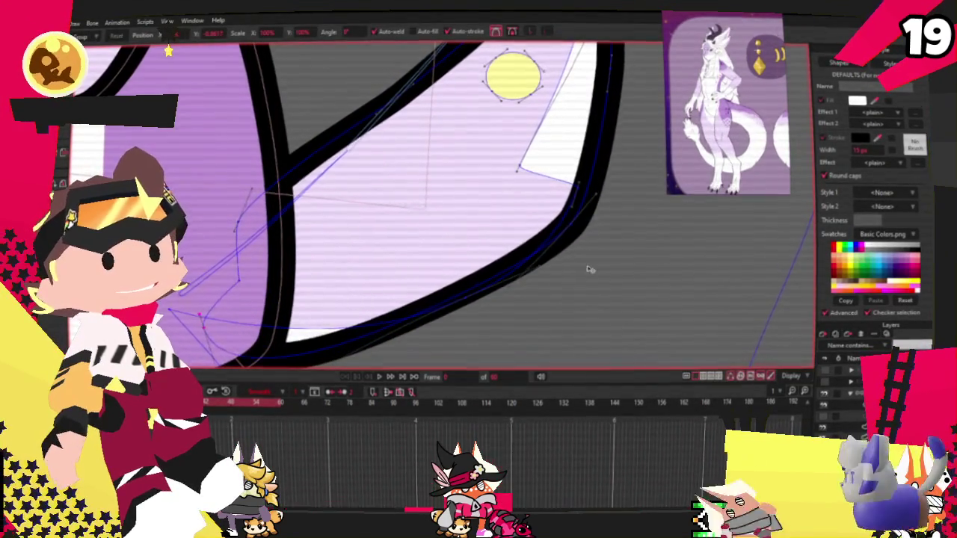
pyautogui.scroll(-1, 568, 217)
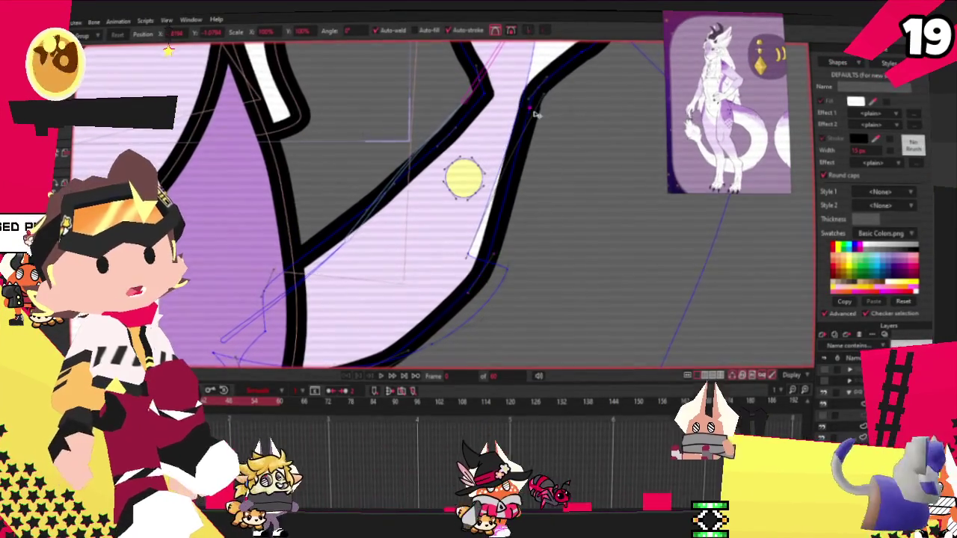
pyautogui.scroll(1, 530, 119)
pyautogui.scroll(1, 516, 135)
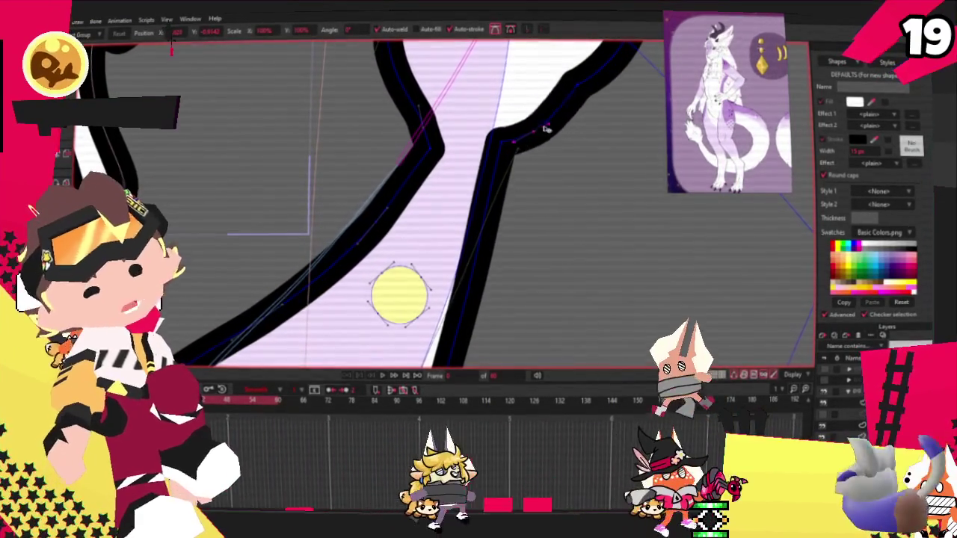
pyautogui.moveTo(489, 138); pyautogui.dragTo(590, 110)
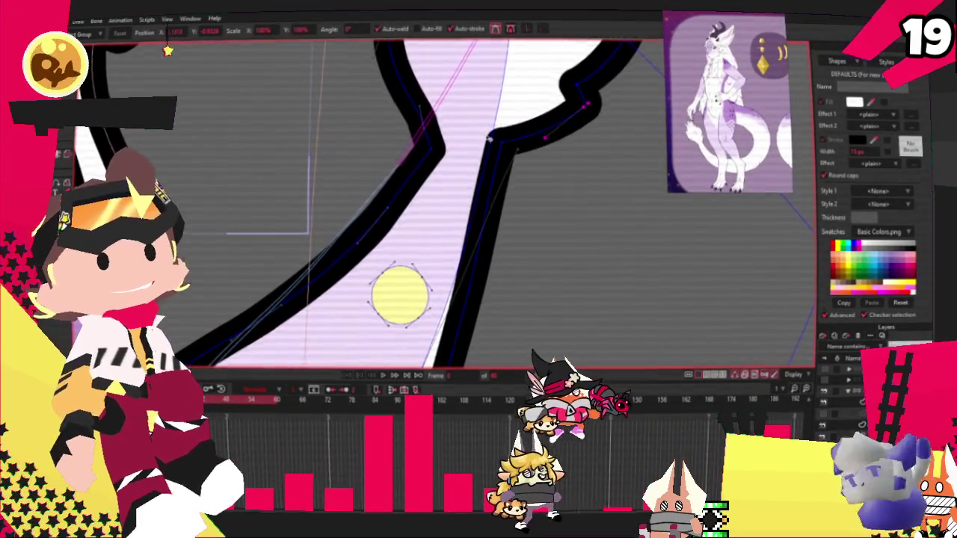
pyautogui.scroll(-1, 459, 151)
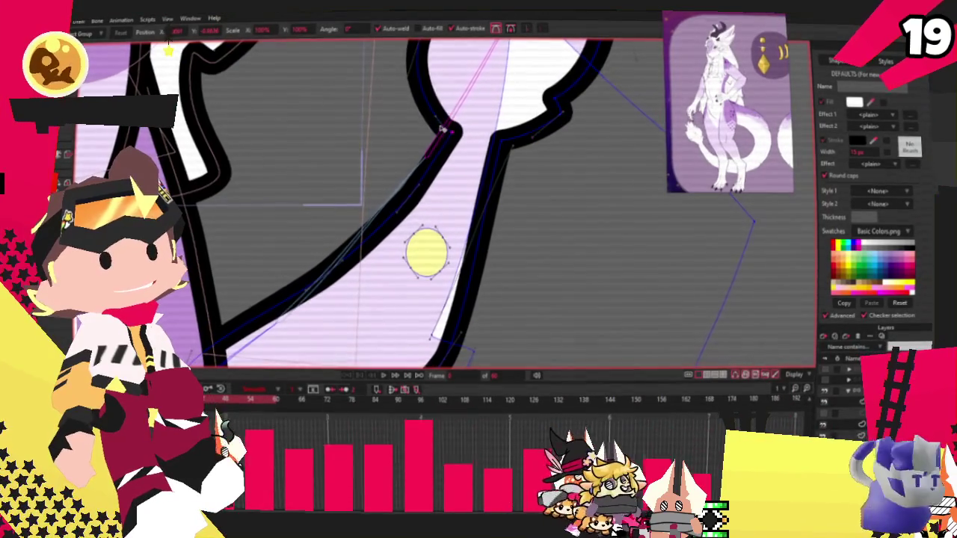
pyautogui.scroll(-1, 432, 121)
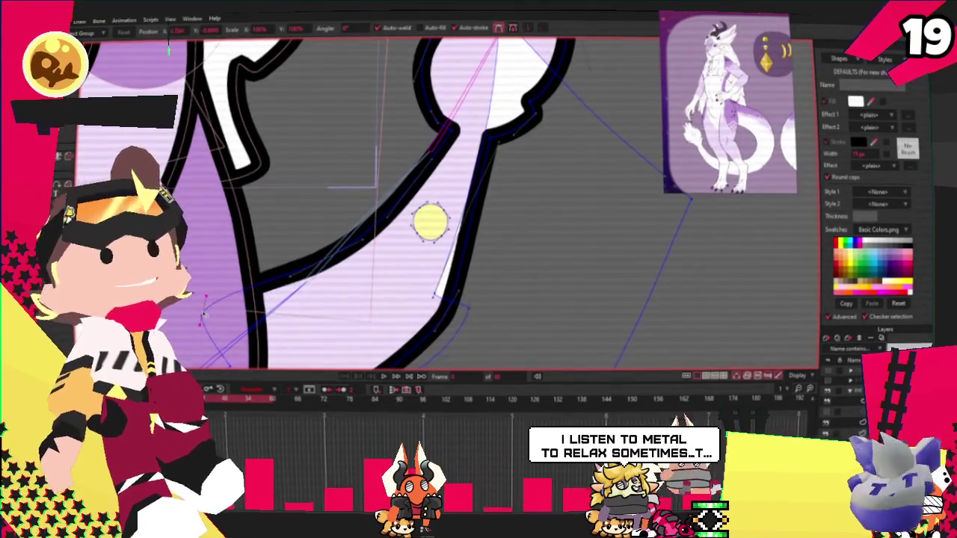
pyautogui.scroll(-1, 291, 231)
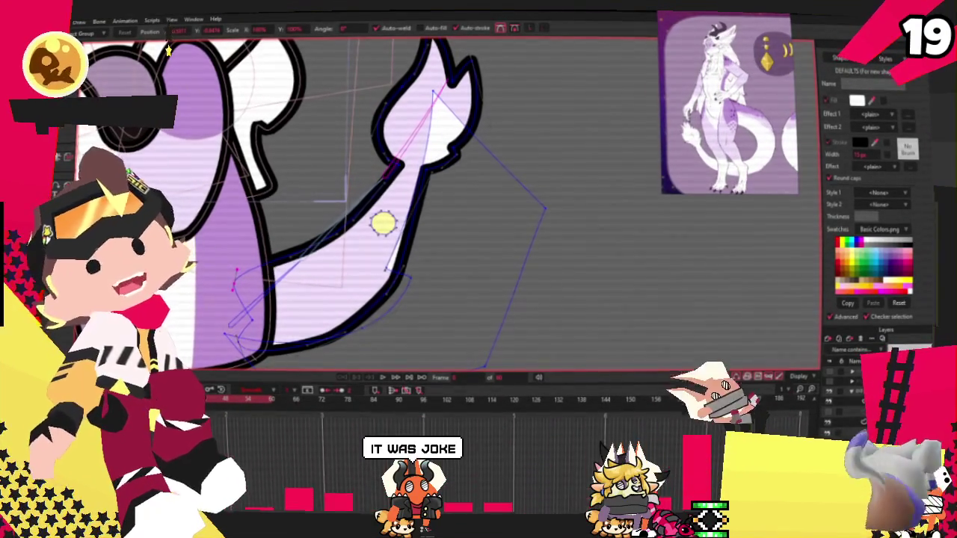
# - Select the points around the small yellow tail marker and add points to form a purple shading shape
pyautogui.press('g')
pyautogui.scroll(1, 374, 224)
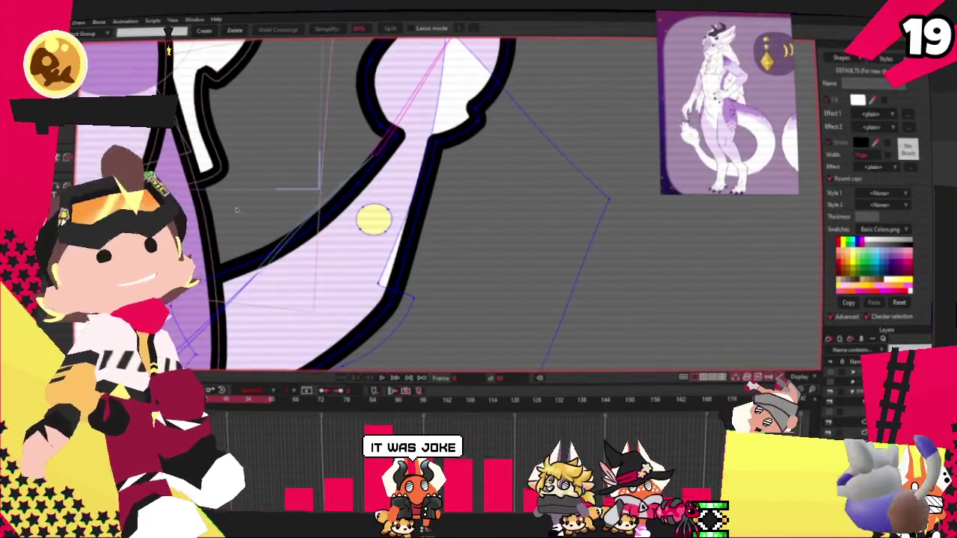
pyautogui.moveTo(243, 198); pyautogui.dragTo(350, 306)
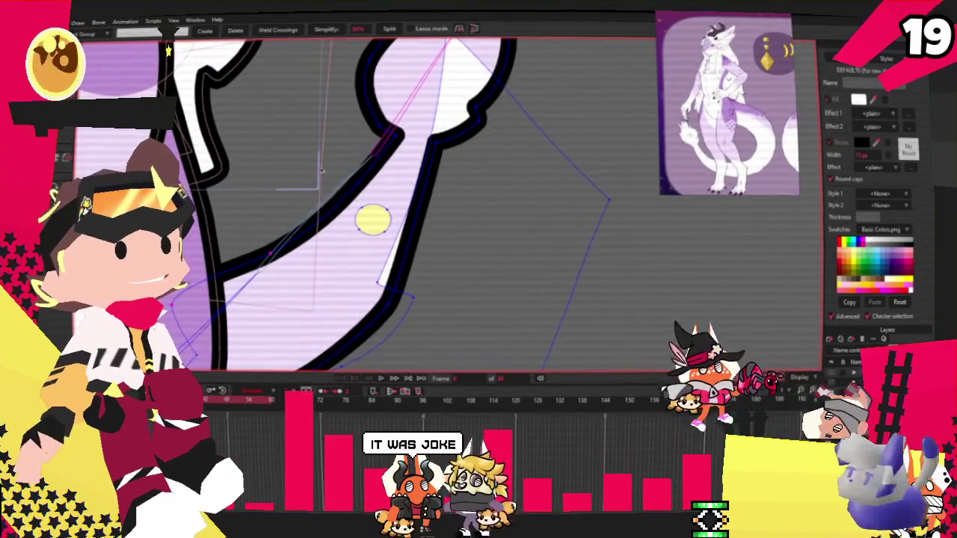
pyautogui.press('t')
pyautogui.scroll(1, 316, 221)
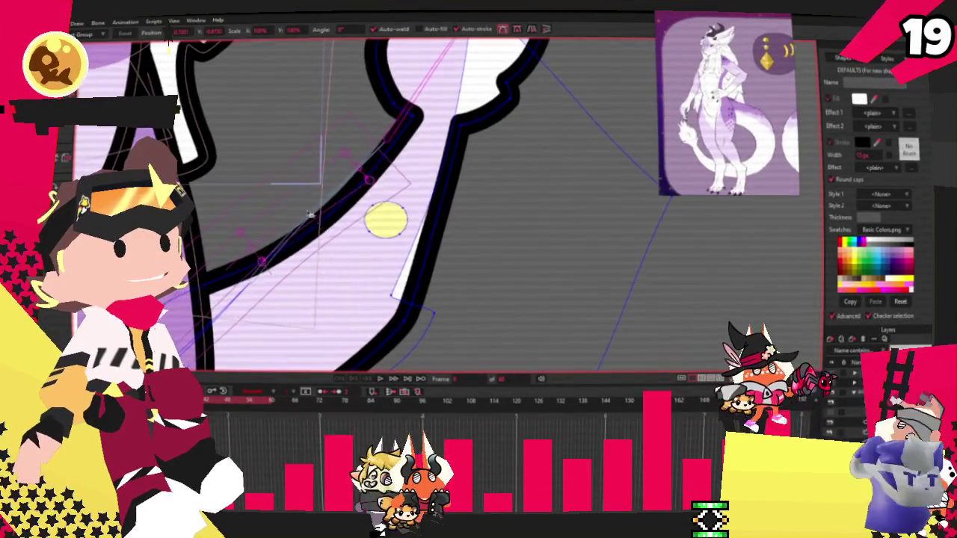
pyautogui.press('a')
pyautogui.scroll(-2, 487, 115)
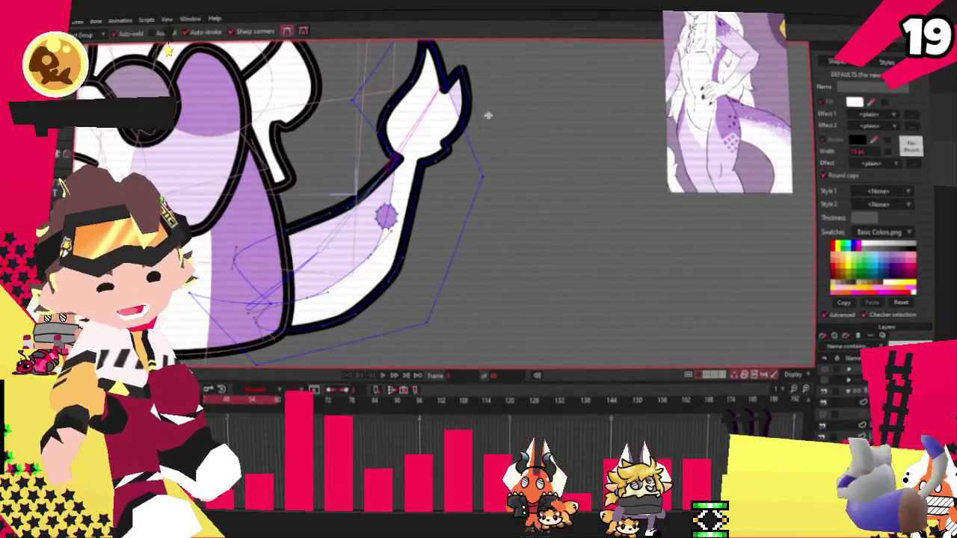
pyautogui.scroll(-2, 547, 71)
pyautogui.scroll(2, 547, 71)
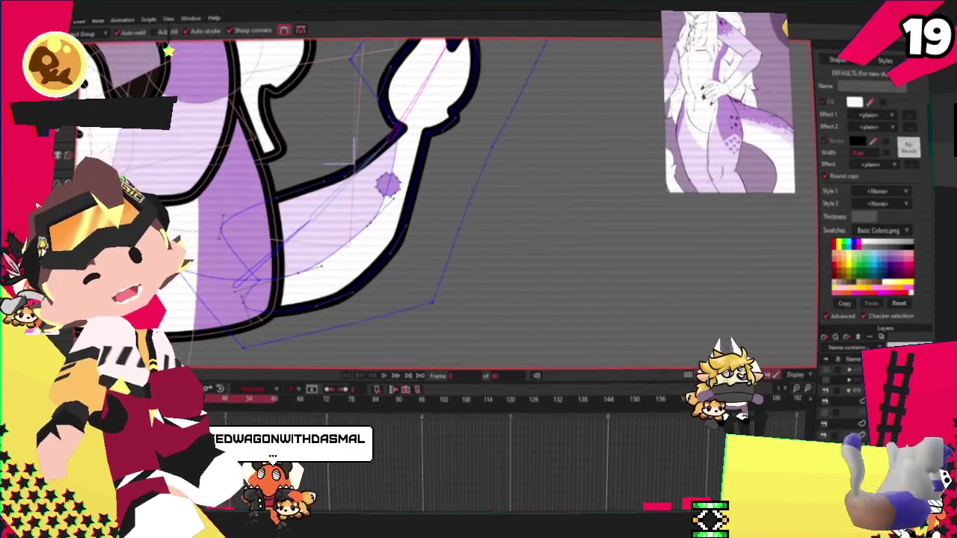
pyautogui.press('t')
pyautogui.scroll(2, 404, 224)
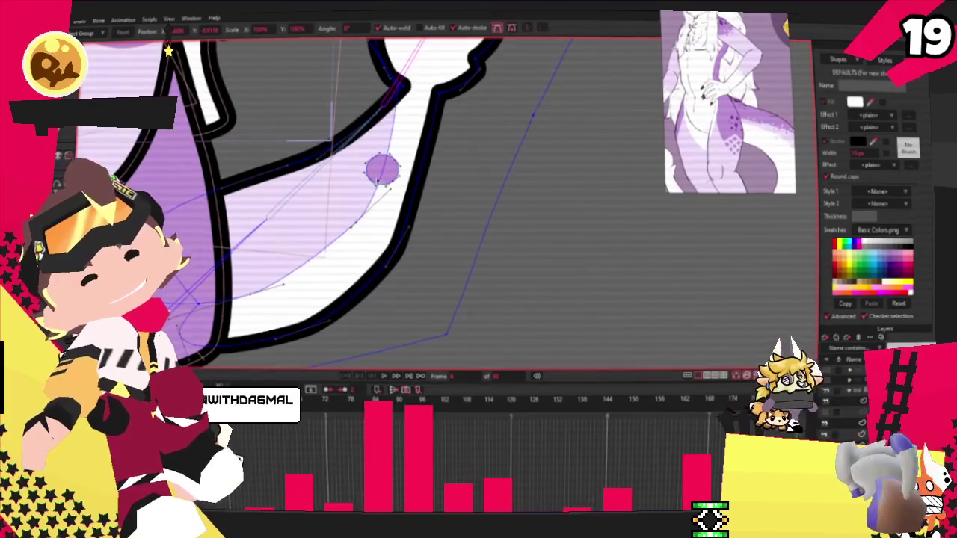
pyautogui.scroll(1, 383, 171)
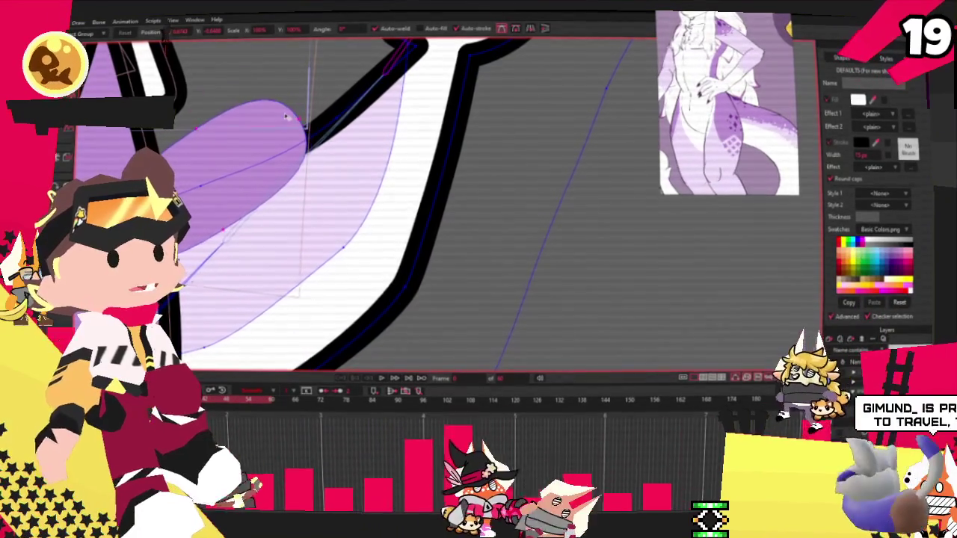
# - Drag the purple shading shape up and right along the tail's inner curve, then deselect it
pyautogui.click(304, 107)
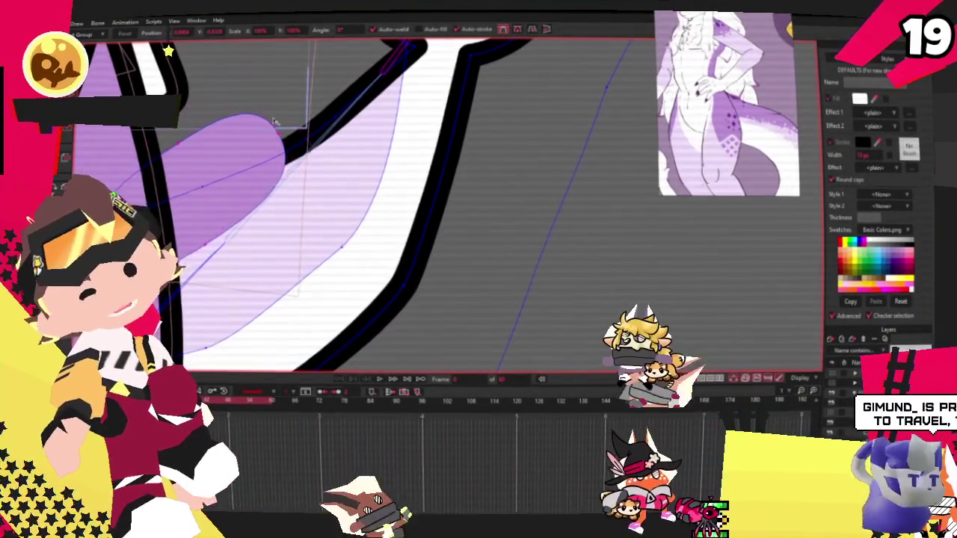
pyautogui.moveTo(272, 132); pyautogui.dragTo(303, 107)
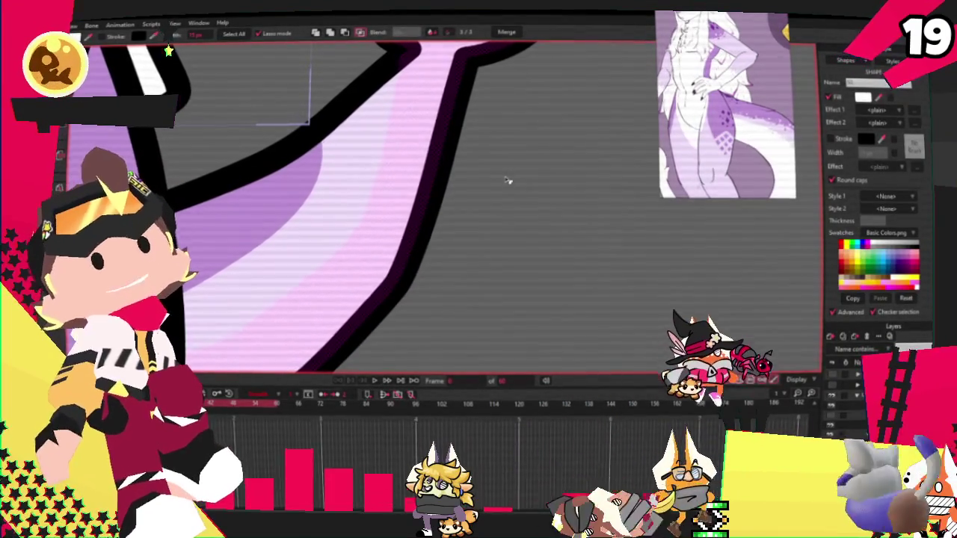
pyautogui.scroll(-2, 513, 231)
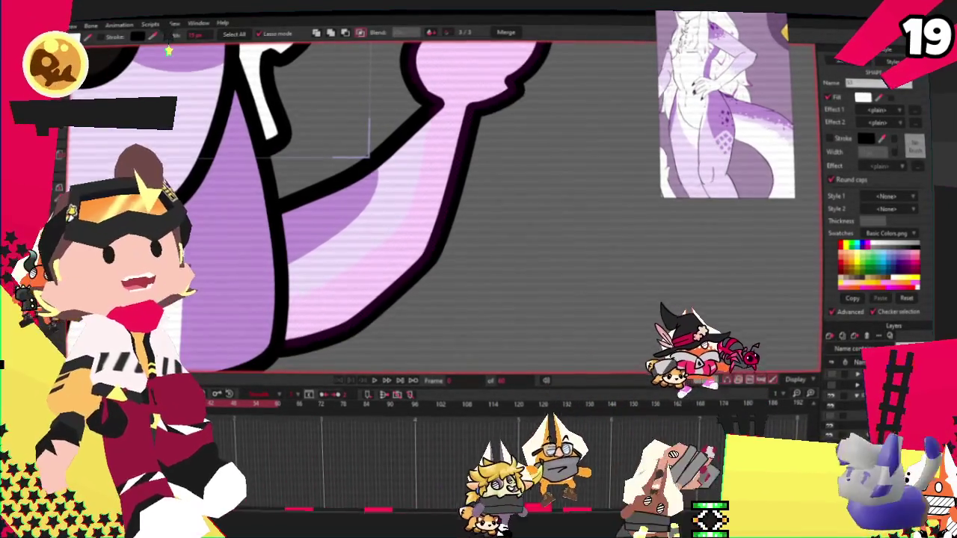
pyautogui.press('t')
pyautogui.scroll(1, 200, 261)
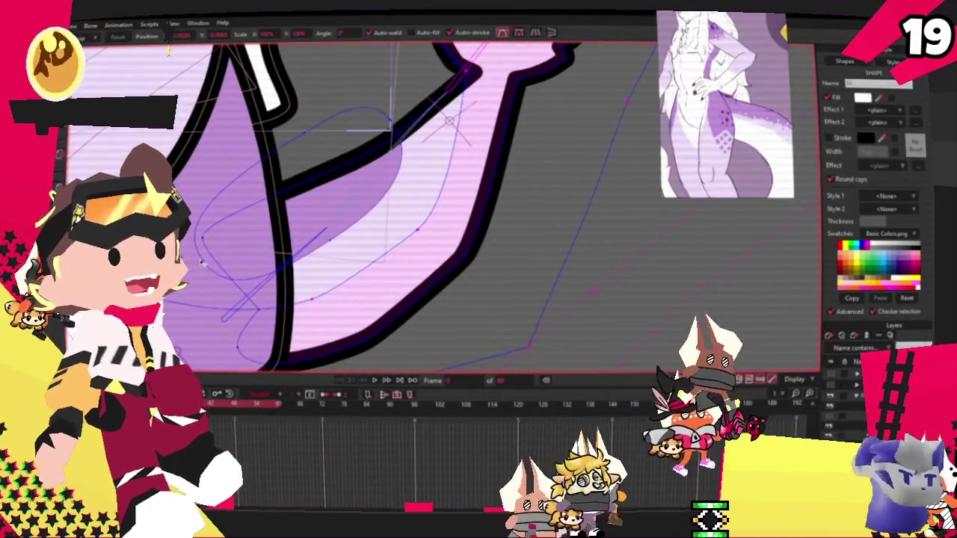
pyautogui.click(200, 262)
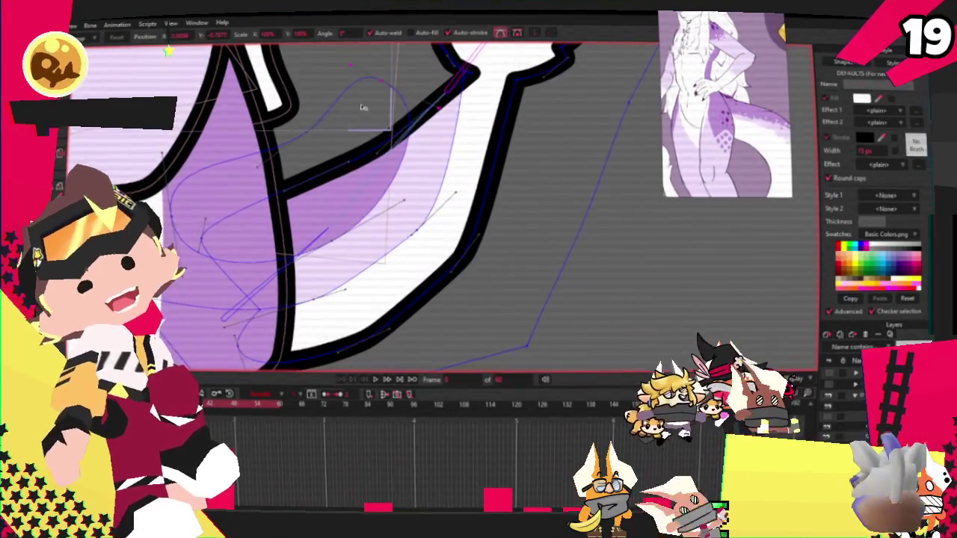
pyautogui.moveTo(369, 88); pyautogui.dragTo(340, 116)
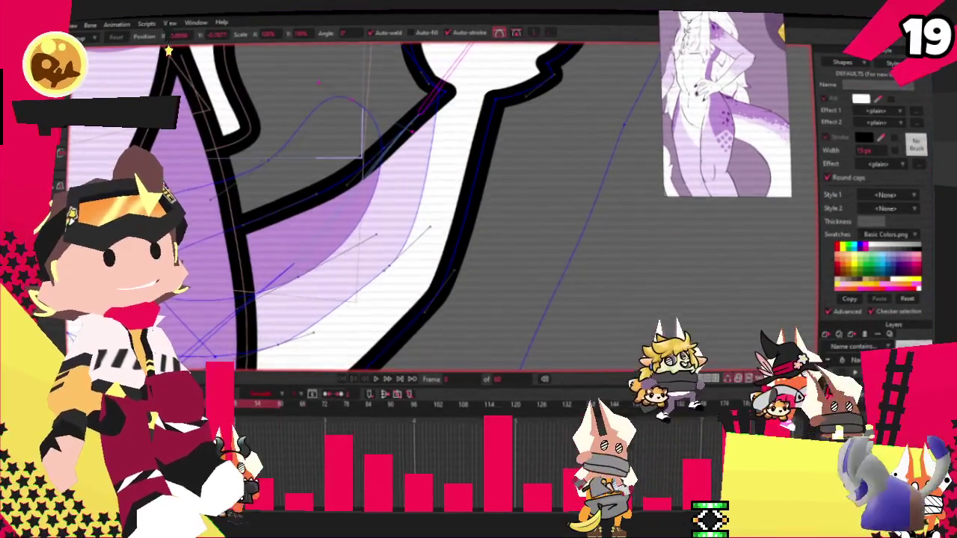
pyautogui.press('b')
pyautogui.scroll(-2, 334, 364)
# - Zoom in on the tail's flame tip
pyautogui.scroll(-2, 335, 364)
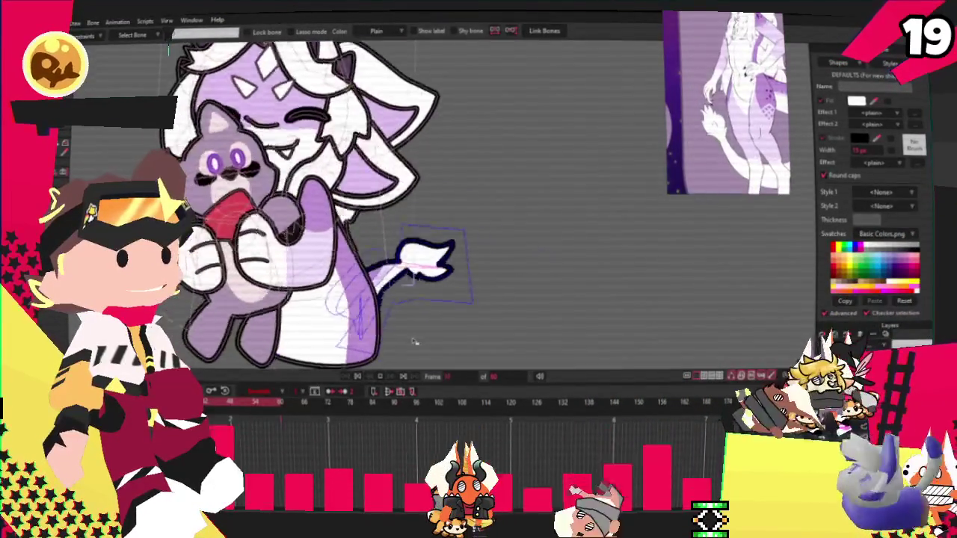
pyautogui.scroll(5, 389, 359)
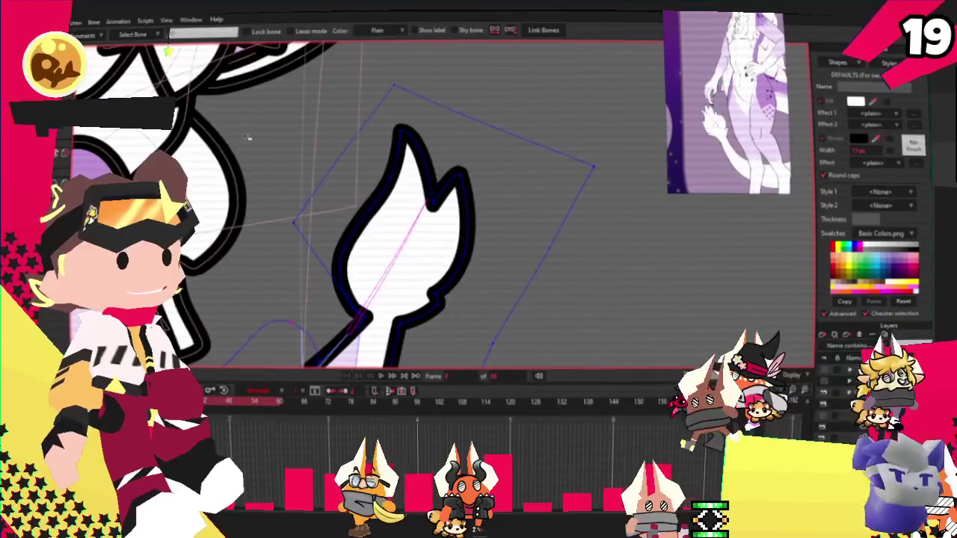
# - Drag the flame tip's points into a taller pointed top with a notched left lobe
pyautogui.press('t')
pyautogui.moveTo(403, 133); pyautogui.dragTo(465, 96)
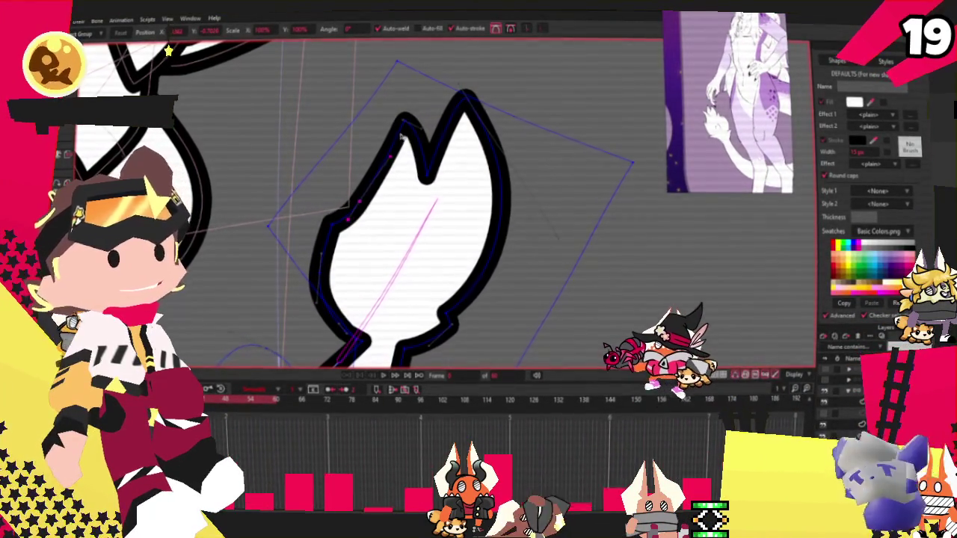
pyautogui.moveTo(401, 137); pyautogui.dragTo(388, 159)
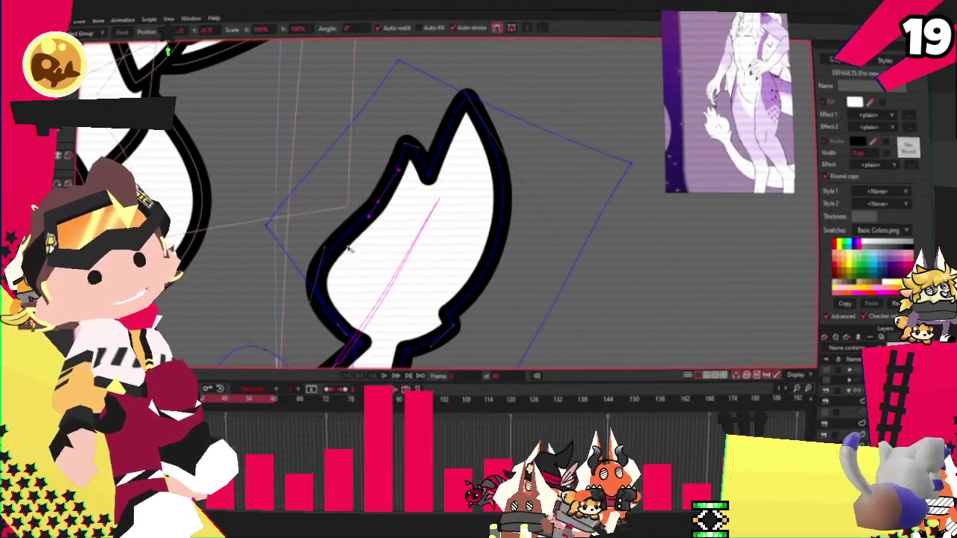
pyautogui.moveTo(465, 97)
pyautogui.mouseDown()
pyautogui.moveTo(447, 107)
pyautogui.moveTo(419, 96)
pyautogui.mouseUp()
pyautogui.moveTo(385, 175); pyautogui.dragTo(367, 161)
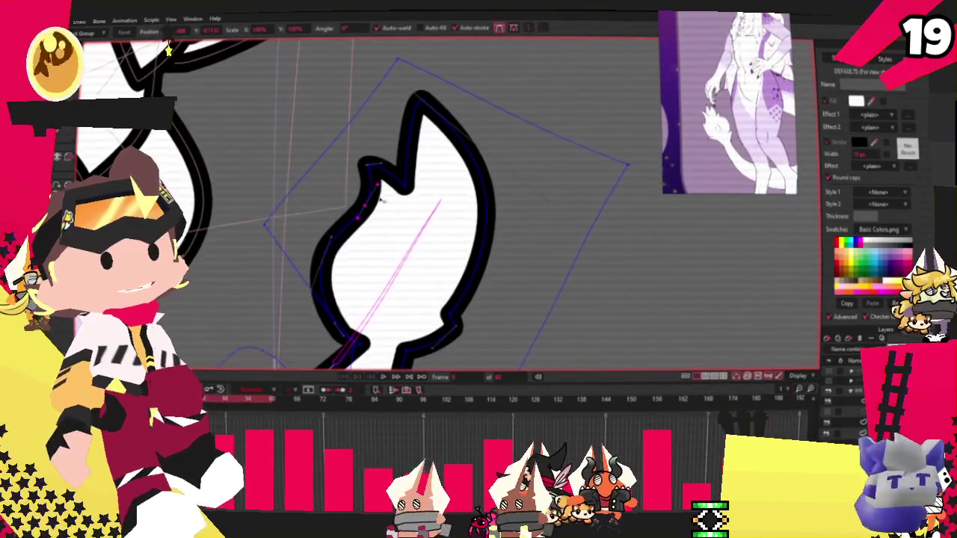
pyautogui.scroll(-1, 374, 195)
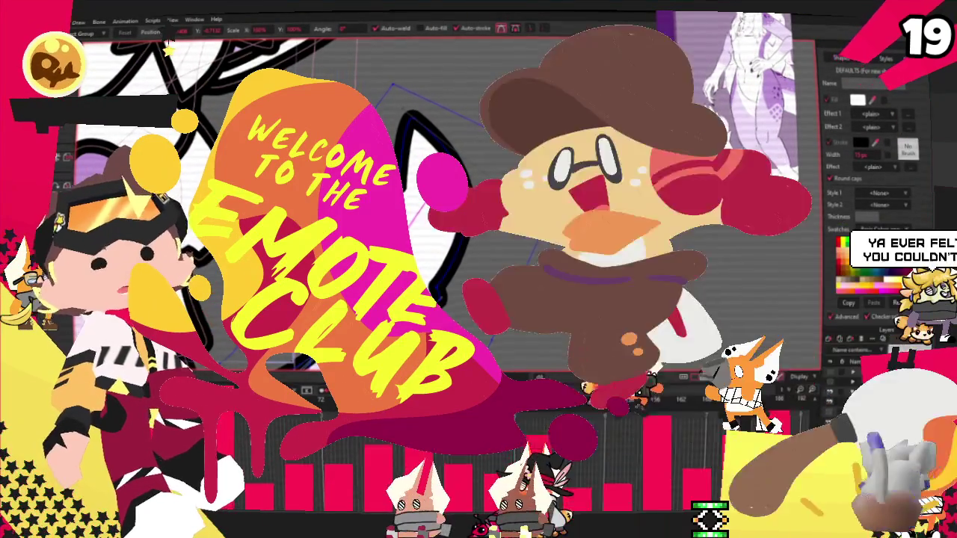
pyautogui.scroll(-3, 374, 225)
pyautogui.scroll(3, 399, 183)
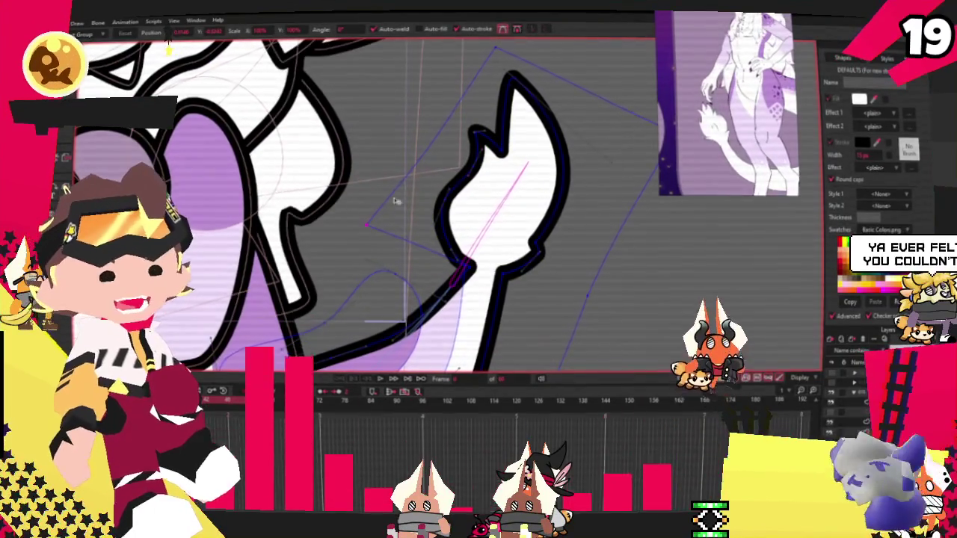
# - Zoom out to the whole creature and play the hug animation to check the tail's motion
pyautogui.scroll(-1, 400, 198)
pyautogui.scroll(-3, 399, 197)
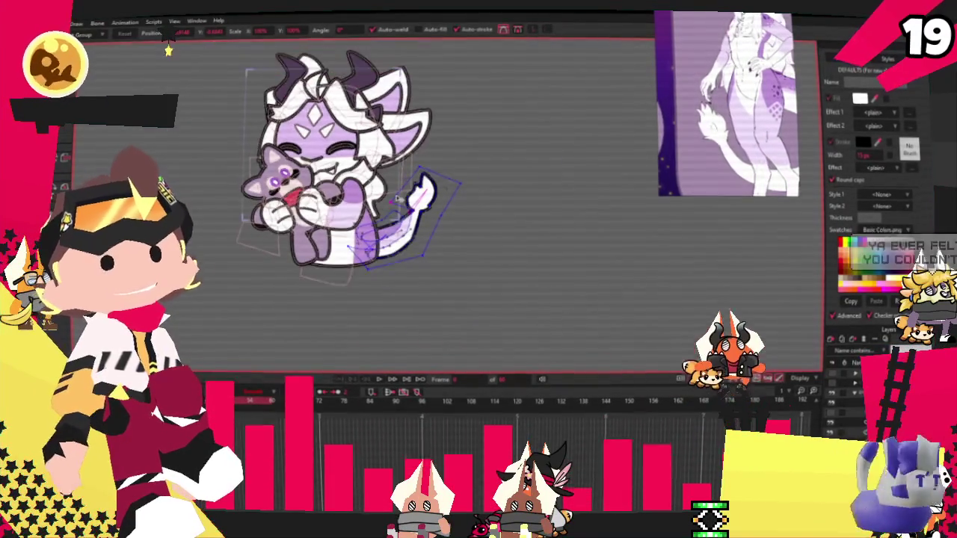
pyautogui.scroll(2, 396, 197)
pyautogui.scroll(2, 381, 192)
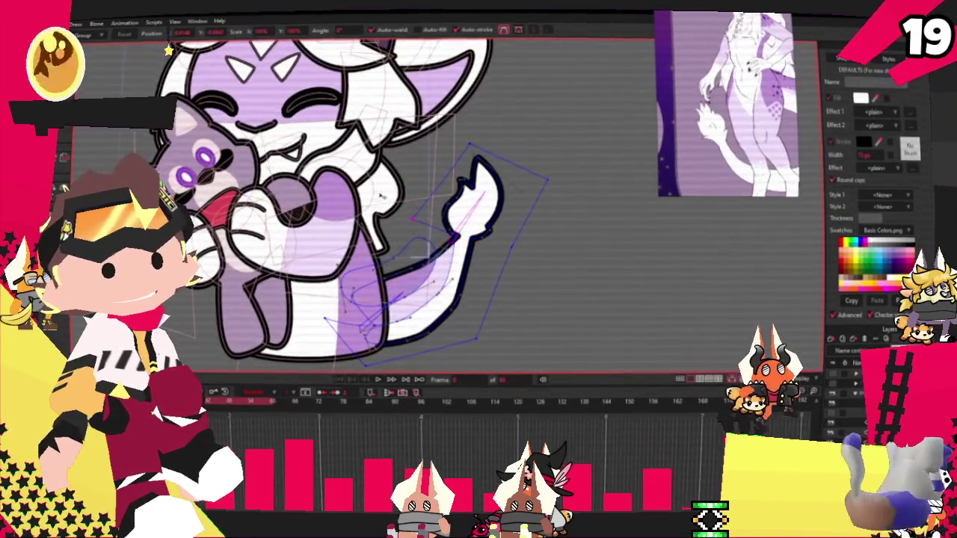
pyautogui.scroll(-2, 381, 196)
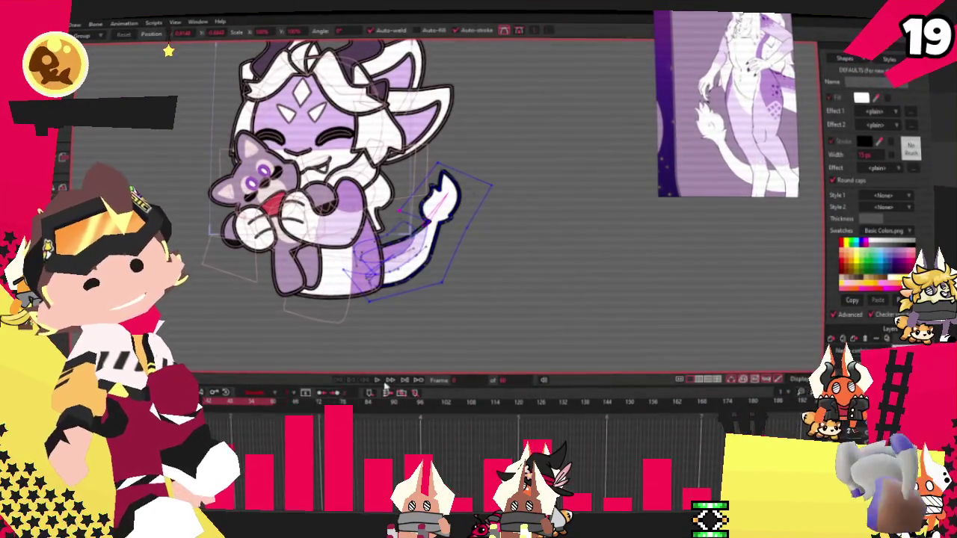
pyautogui.click(375, 381)
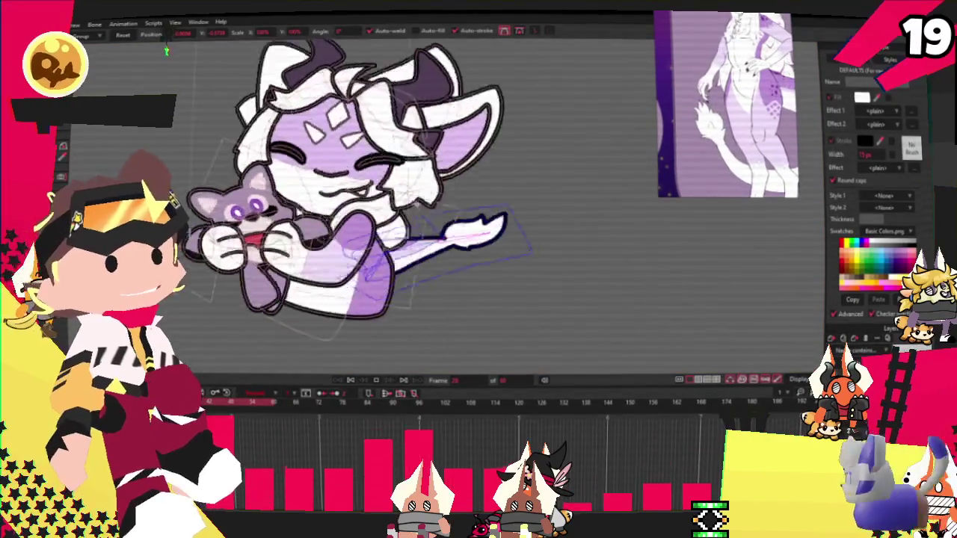
pyautogui.scroll(2, 414, 205)
pyautogui.scroll(2, 417, 224)
pyautogui.scroll(2, 420, 254)
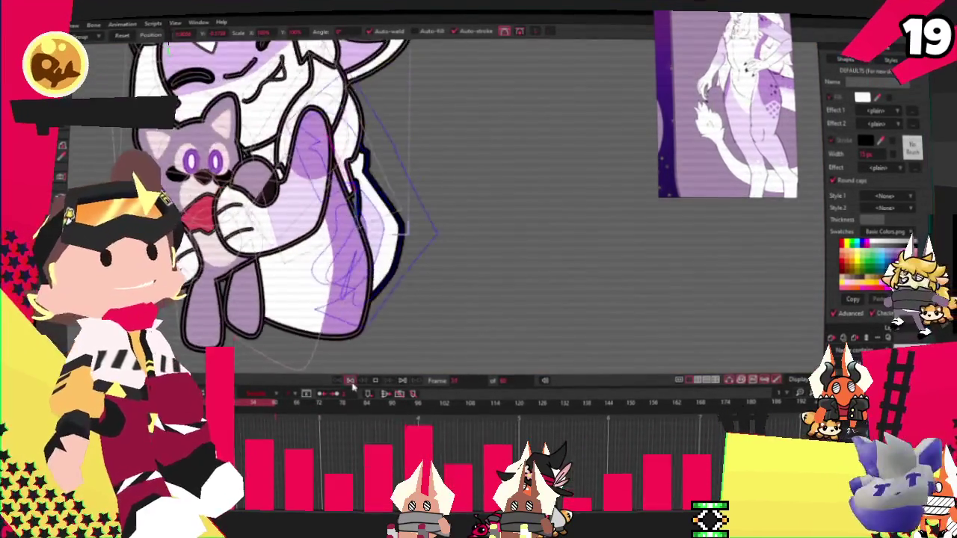
pyautogui.scroll(3, 426, 299)
pyautogui.scroll(2, 427, 315)
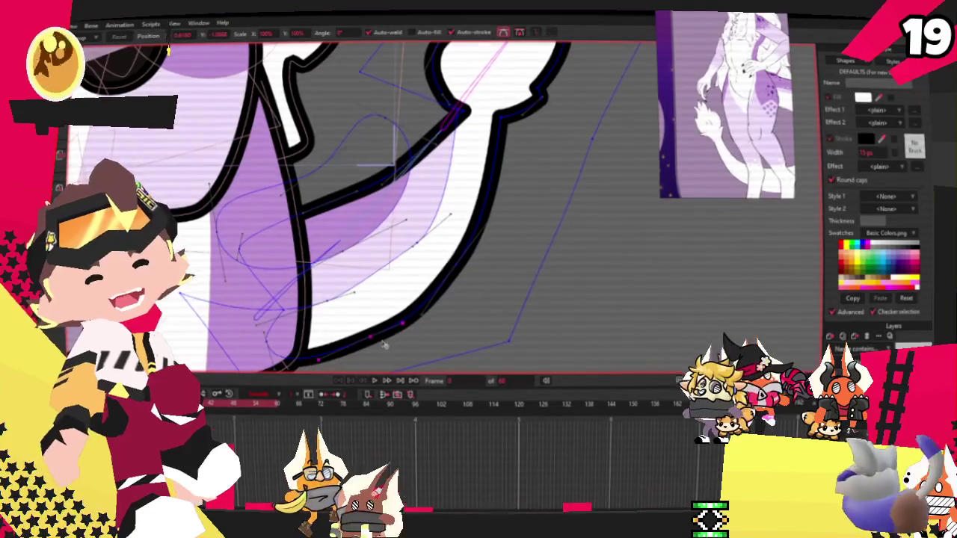
pyautogui.scroll(-2, 414, 323)
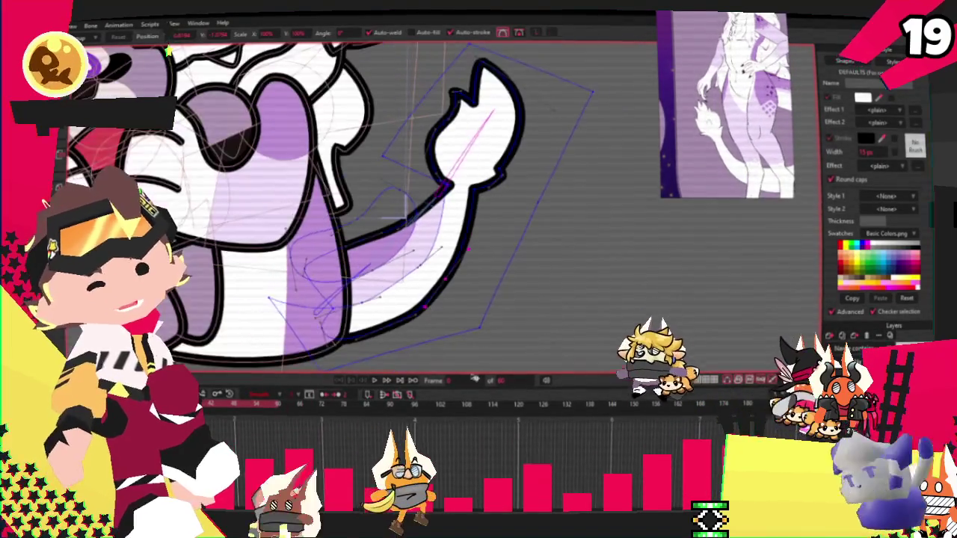
pyautogui.scroll(-2, 414, 299)
pyautogui.scroll(-2, 414, 299)
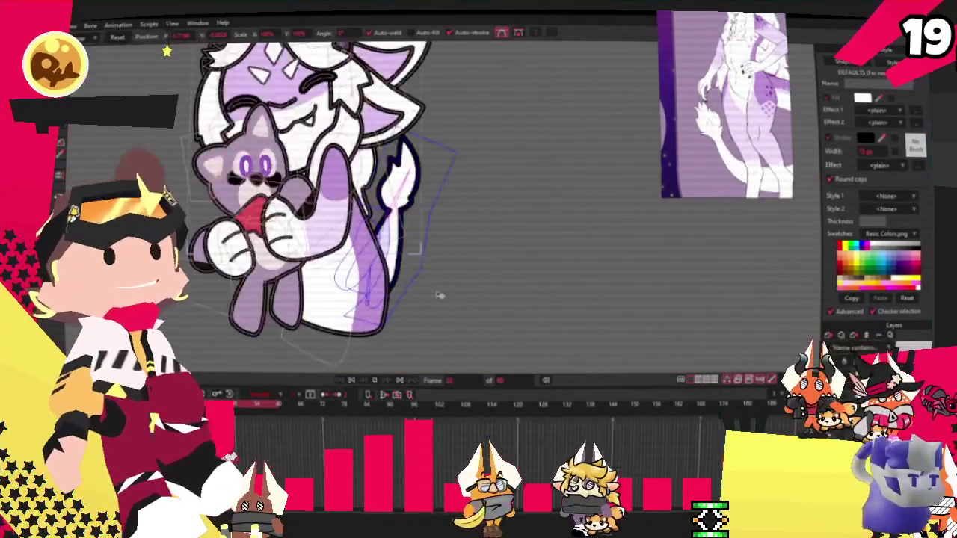
pyautogui.scroll(-2, 413, 299)
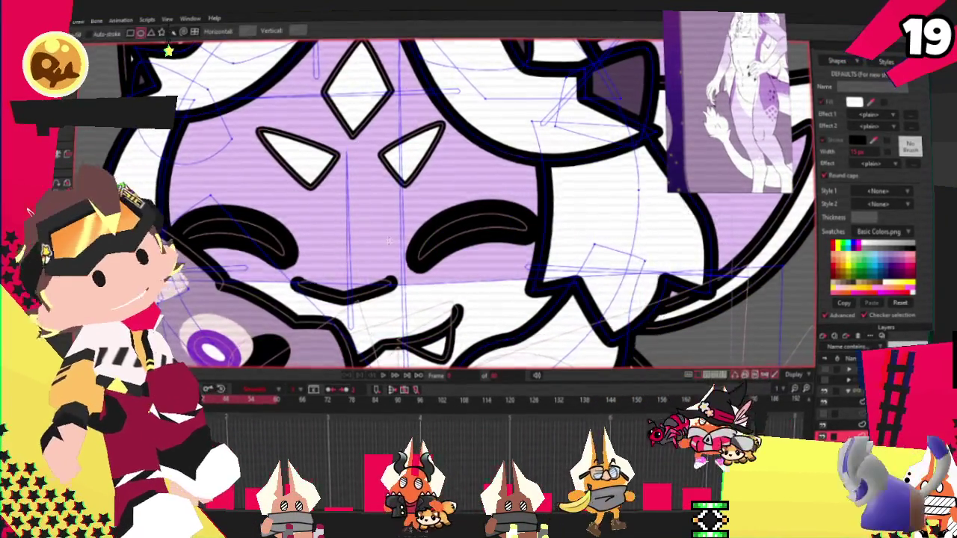
# - Draw a white ellipse spanning the creature's lower face, below the eyes
pyautogui.press('e')
pyautogui.scroll(2, 449, 201)
pyautogui.moveTo(366, 224); pyautogui.dragTo(710, 358)
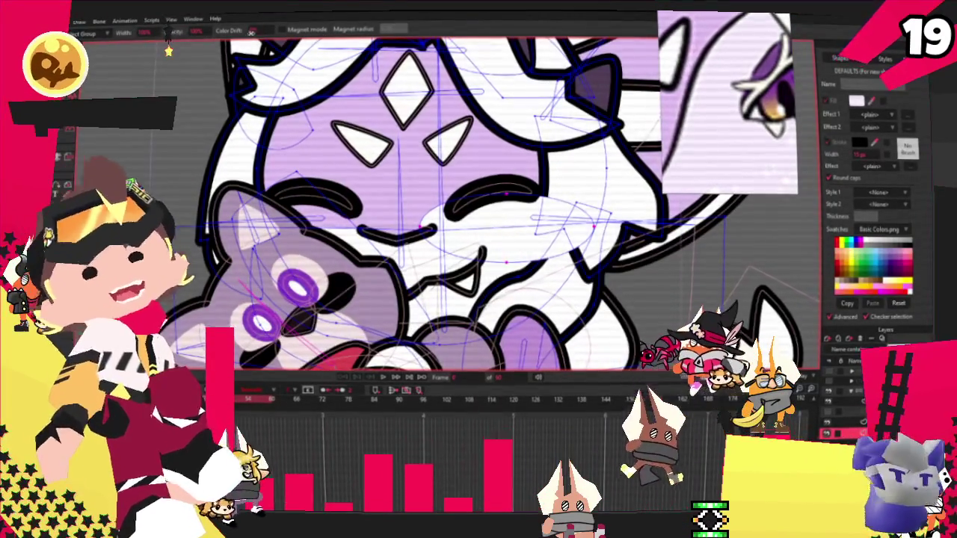
# - Select the lower-face oval and change its fill to pale lavender (RGB 242, 232, 248)
pyautogui.press('q')
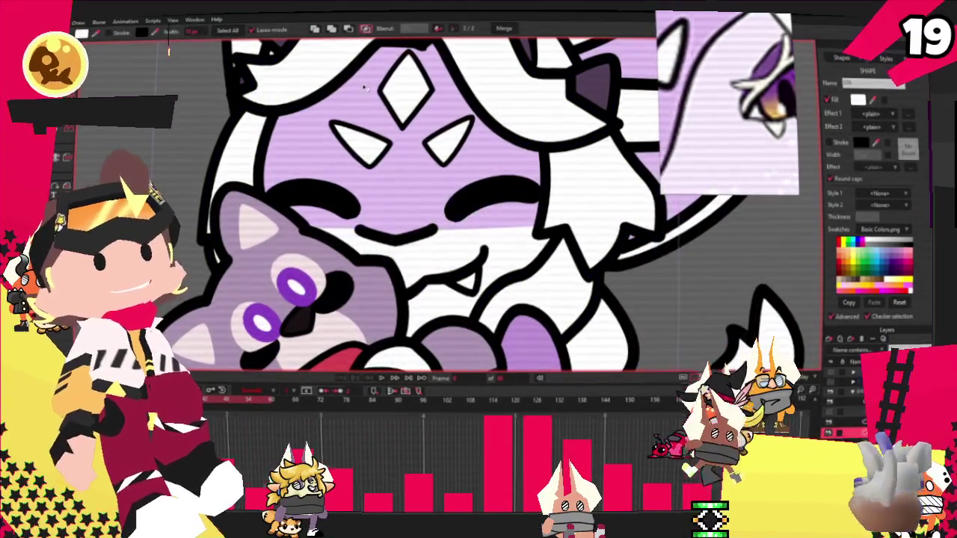
pyautogui.scroll(-3, 365, 86)
pyautogui.scroll(4, 548, 201)
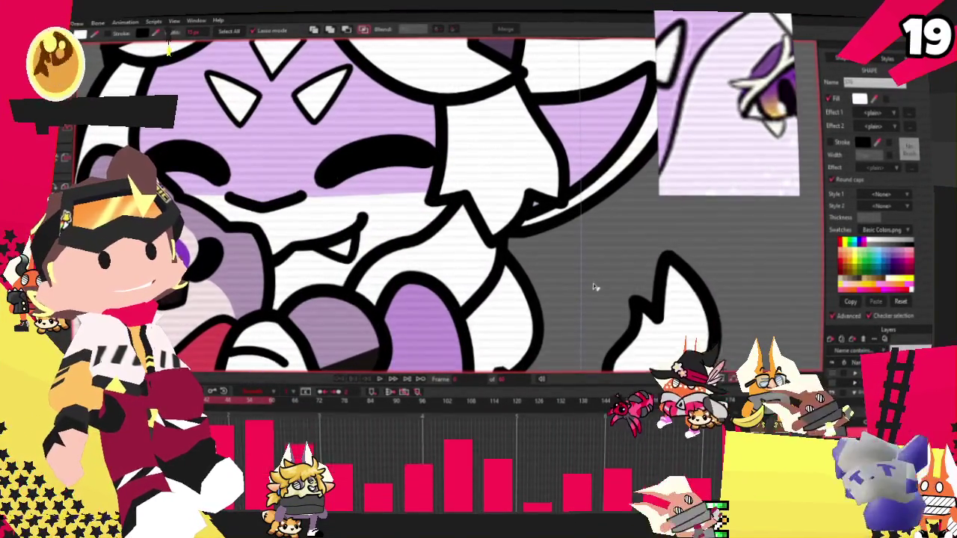
pyautogui.hotkey('ctrl', 'a')
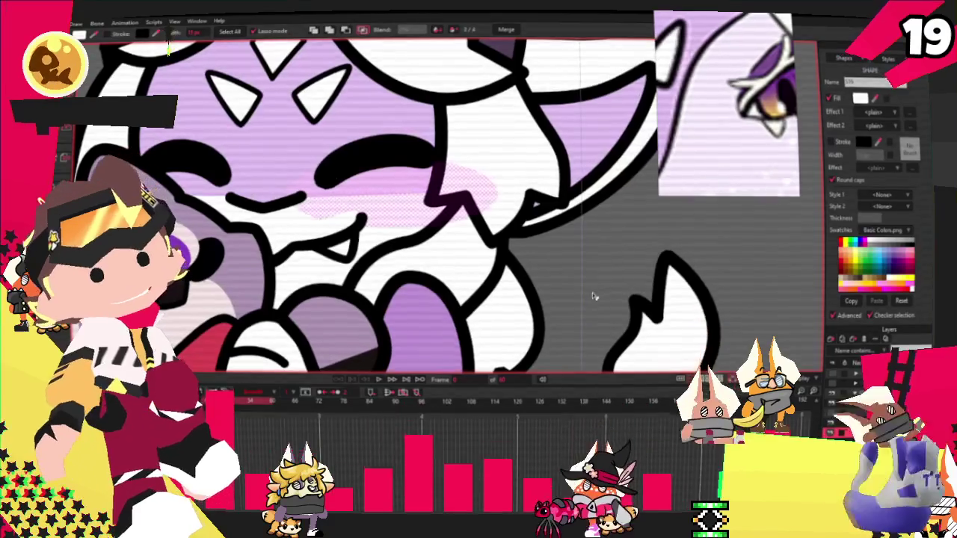
pyautogui.click(330, 198)
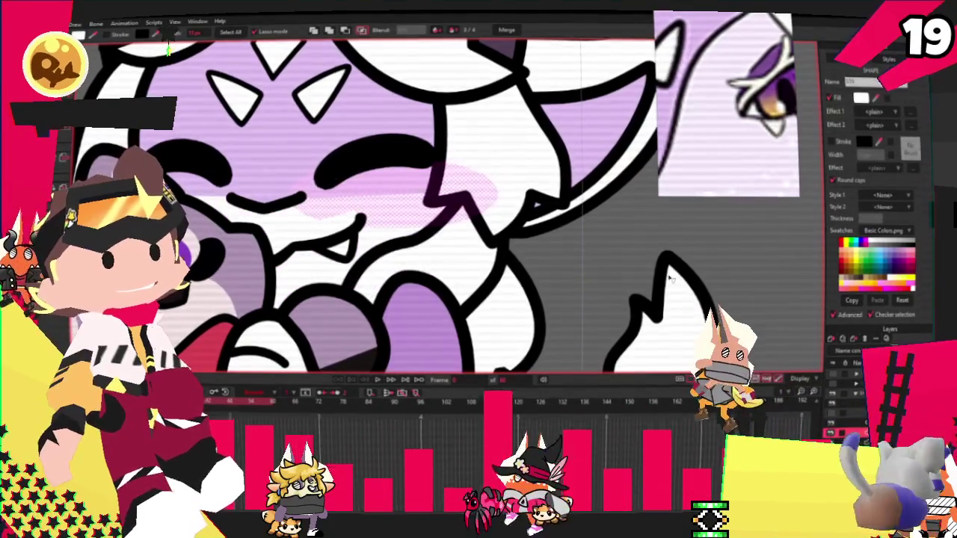
pyautogui.moveTo(318, 191); pyautogui.dragTo(479, 187)
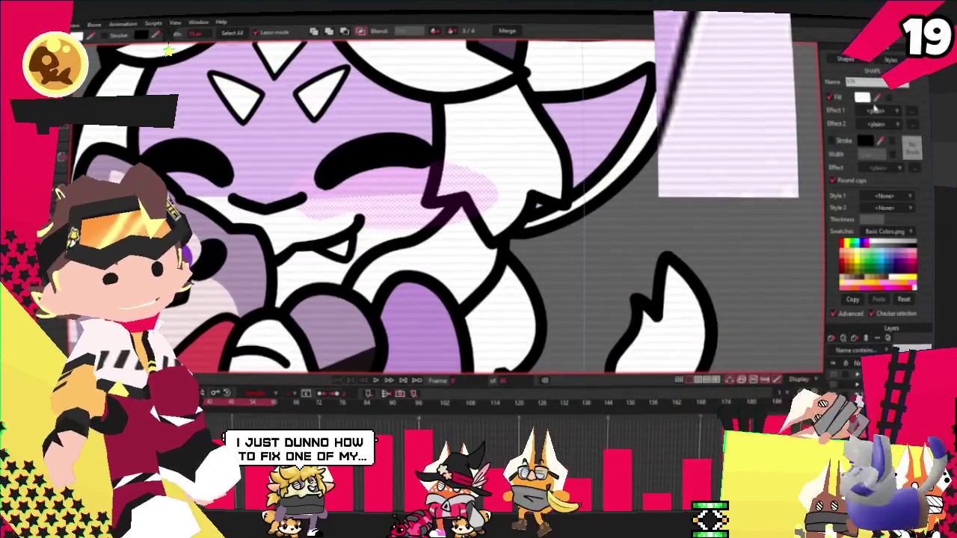
pyautogui.click(880, 99)
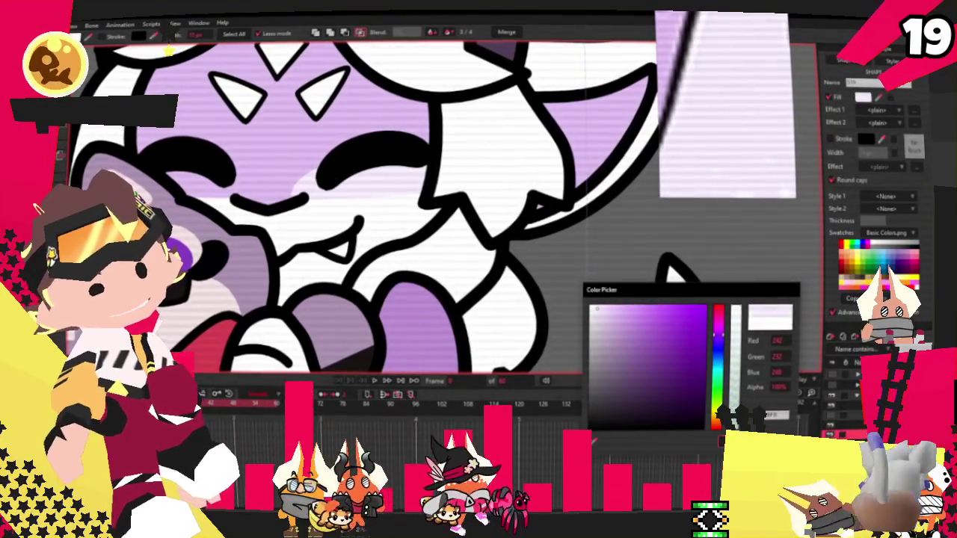
pyautogui.press('Escape')
pyautogui.scroll(-3, 447, 213)
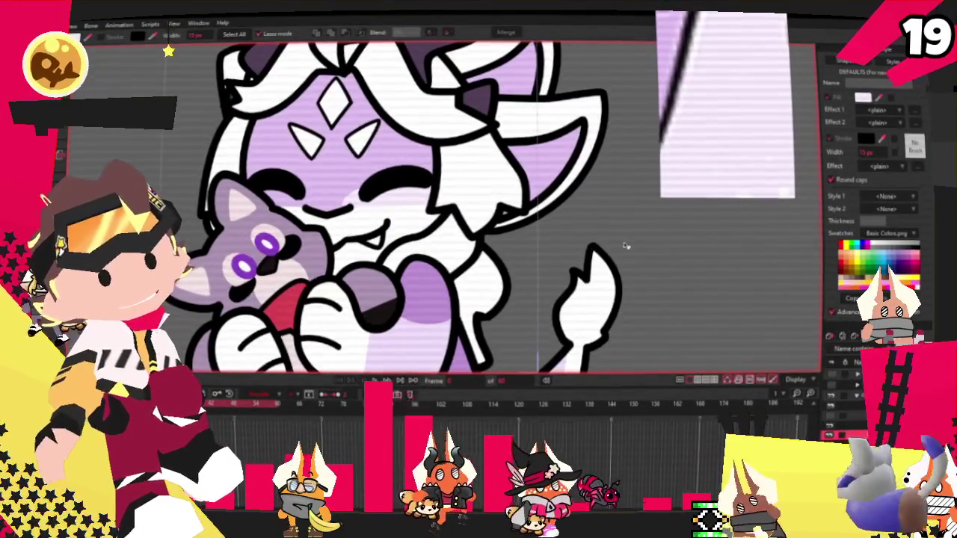
# - Select points along the face patch's outline and shift one control point slightly left near the eye
pyautogui.press('t')
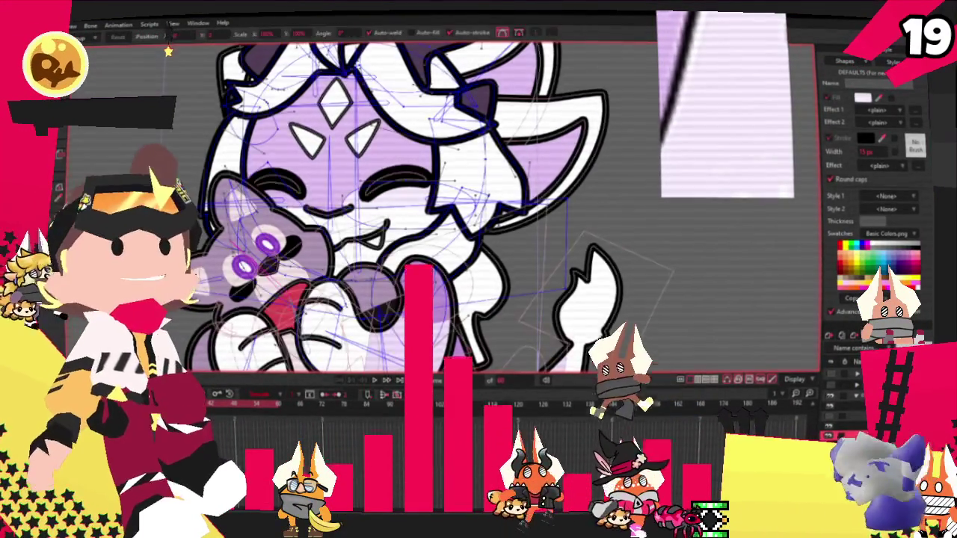
pyautogui.scroll(5, 404, 189)
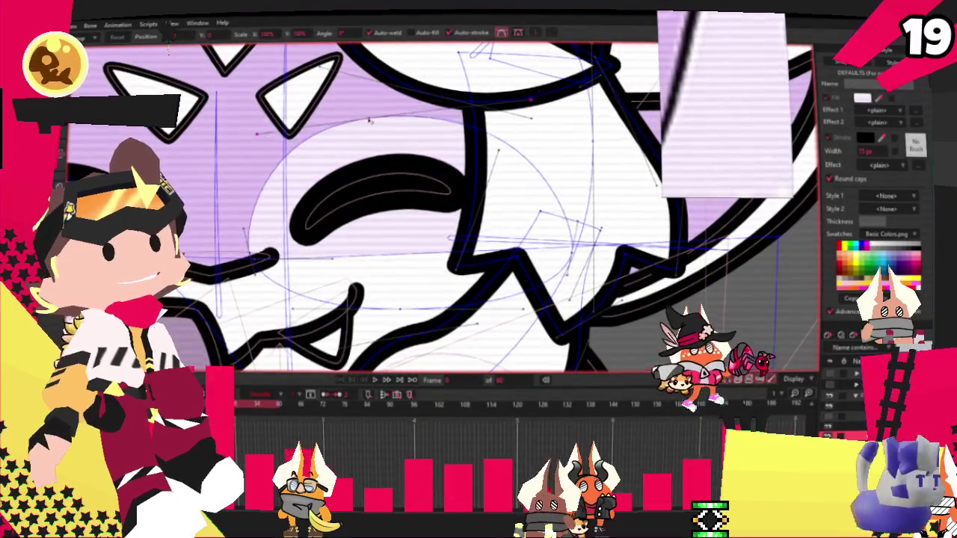
pyautogui.click(260, 251)
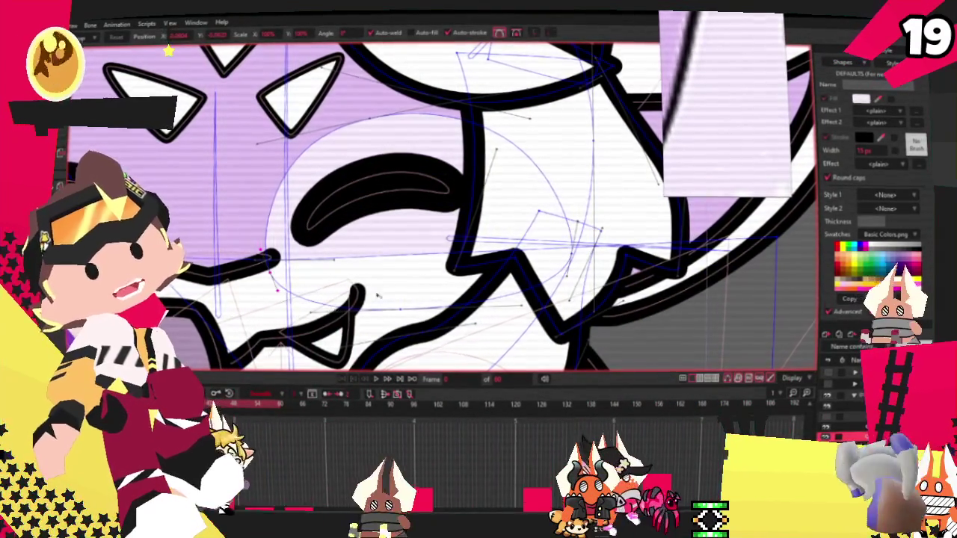
pyautogui.click(385, 142)
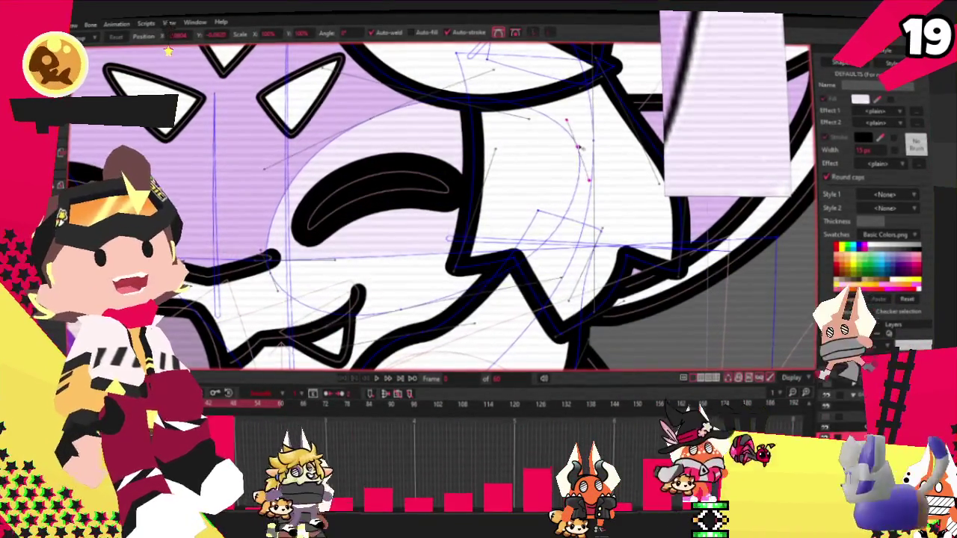
pyautogui.click(349, 139)
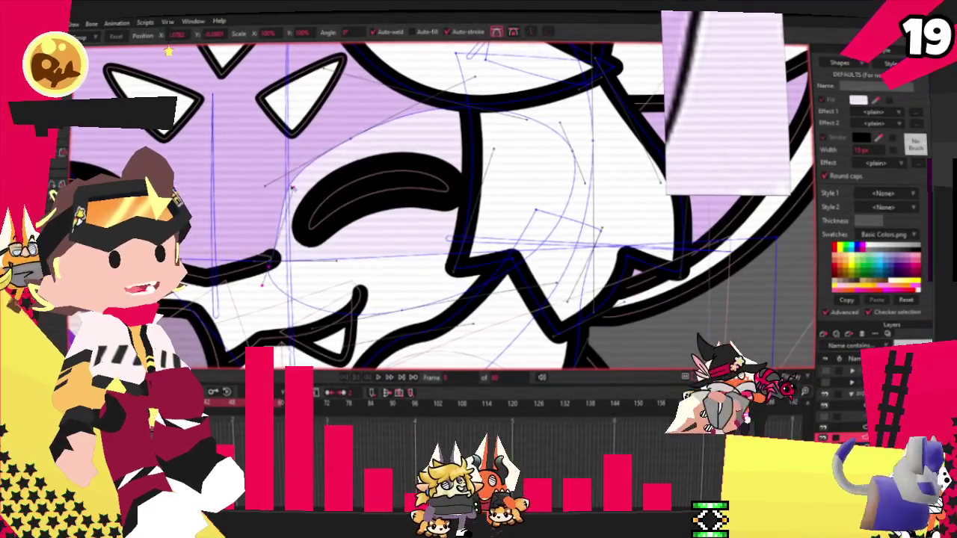
pyautogui.click(322, 153)
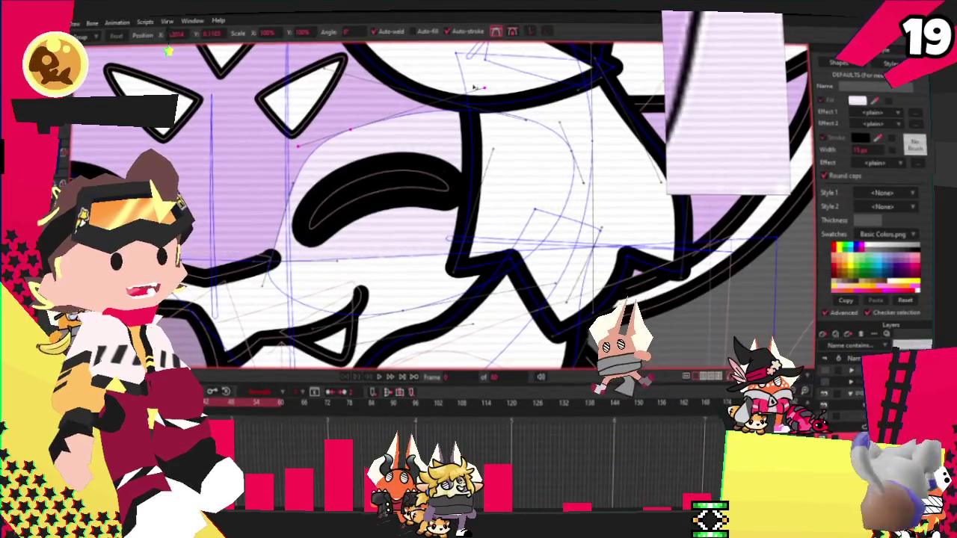
pyautogui.click(350, 132)
pyautogui.moveTo(267, 190); pyautogui.dragTo(260, 193)
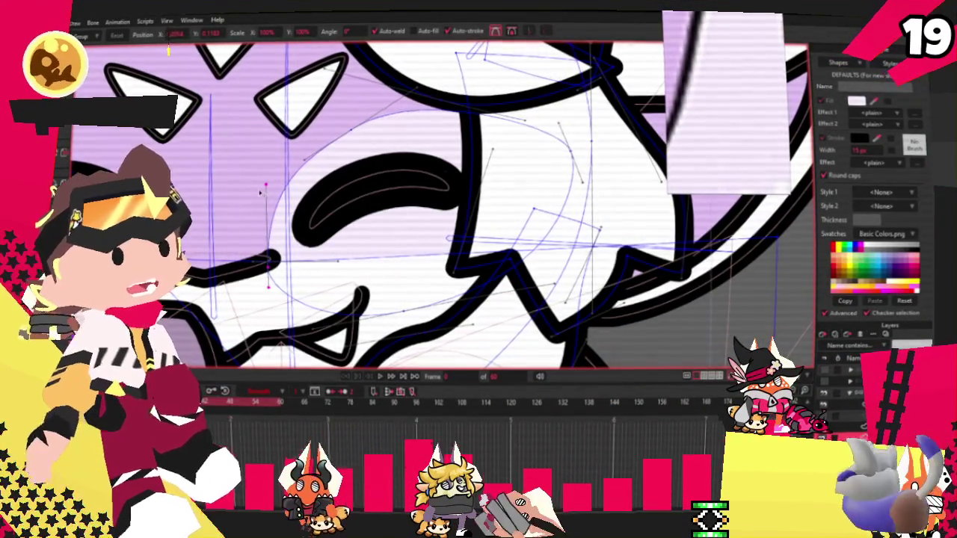
pyautogui.scroll(-3, 335, 117)
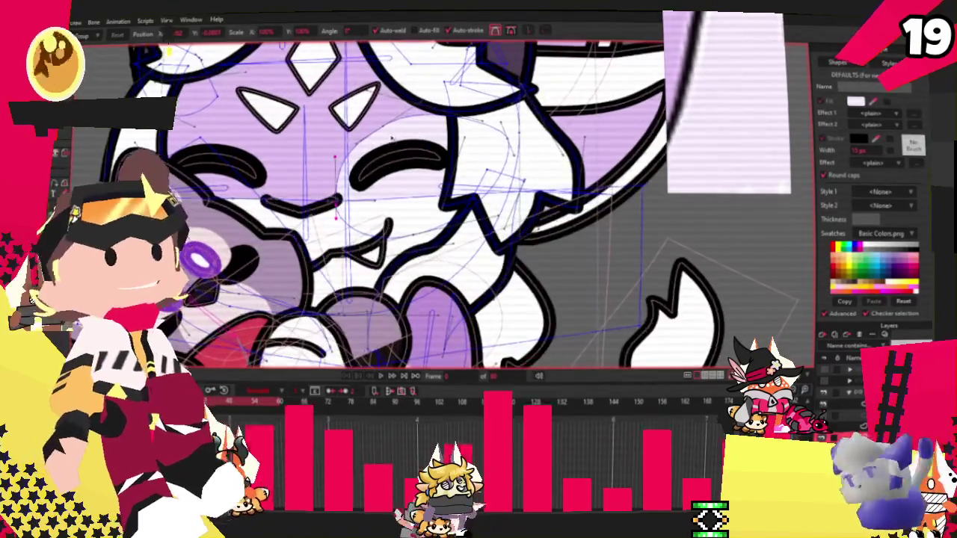
pyautogui.click(413, 135)
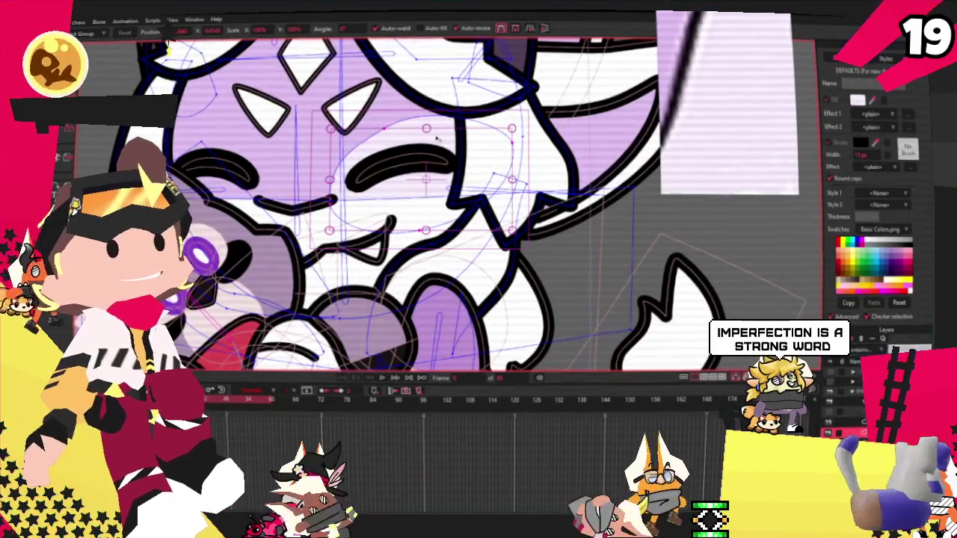
pyautogui.scroll(2, 393, 122)
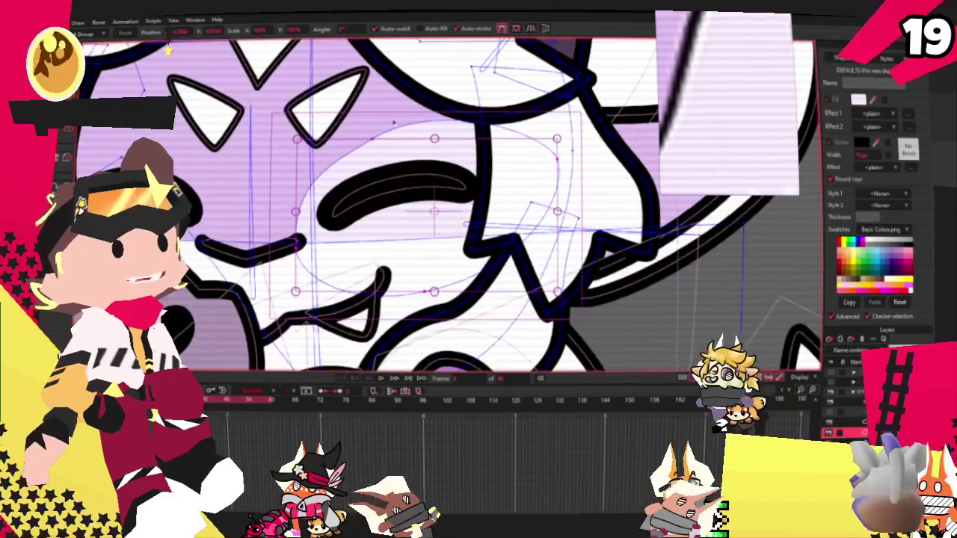
pyautogui.click(374, 141)
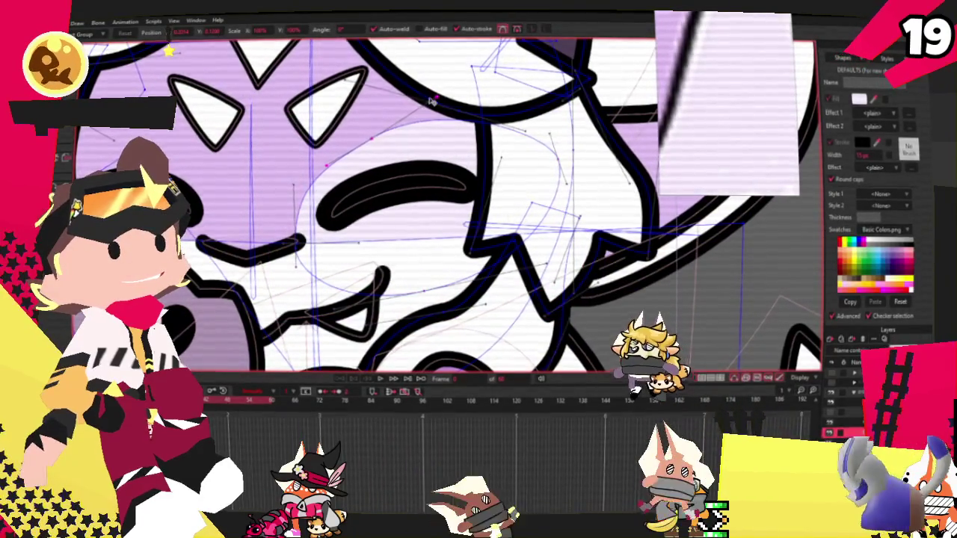
pyautogui.scroll(-1, 408, 137)
pyautogui.click(419, 138)
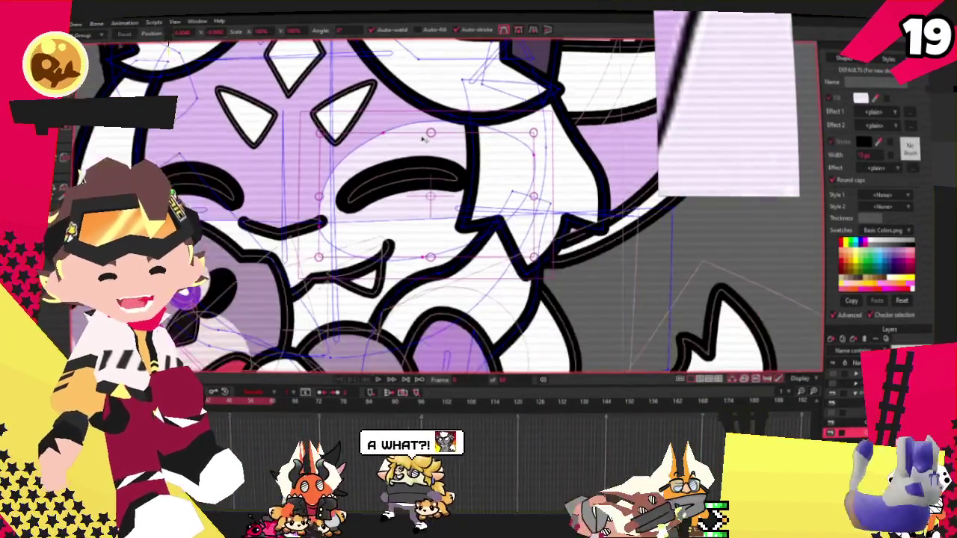
pyautogui.scroll(-1, 423, 139)
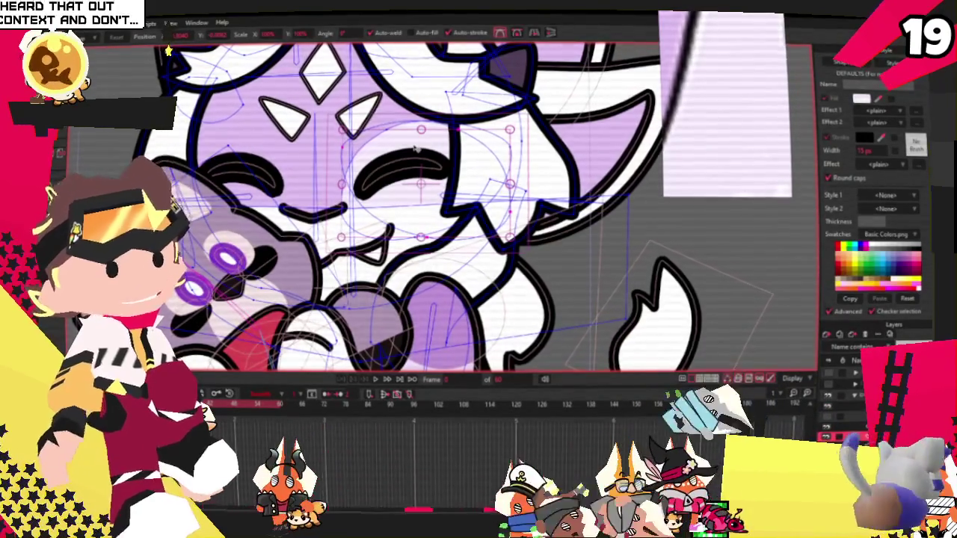
pyautogui.scroll(2, 523, 189)
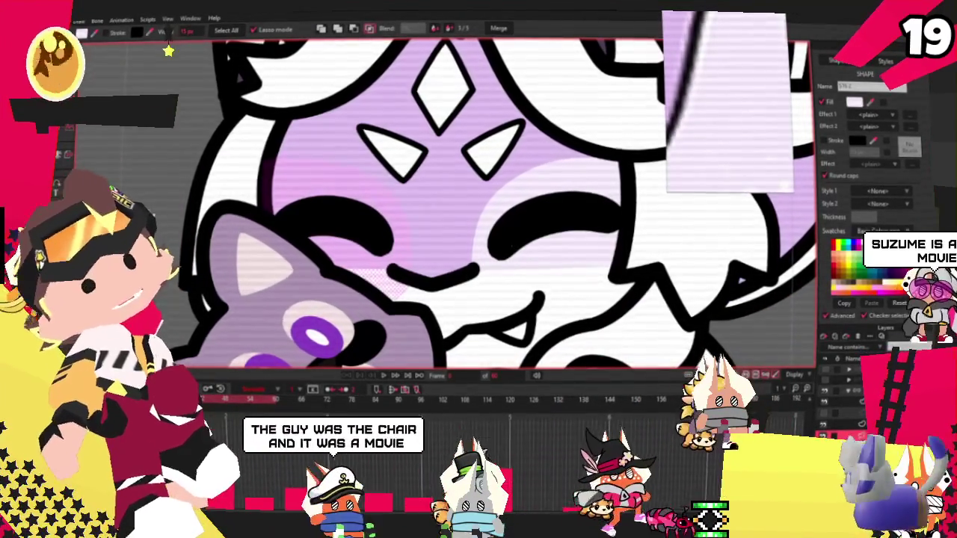
pyautogui.scroll(-2, 284, 222)
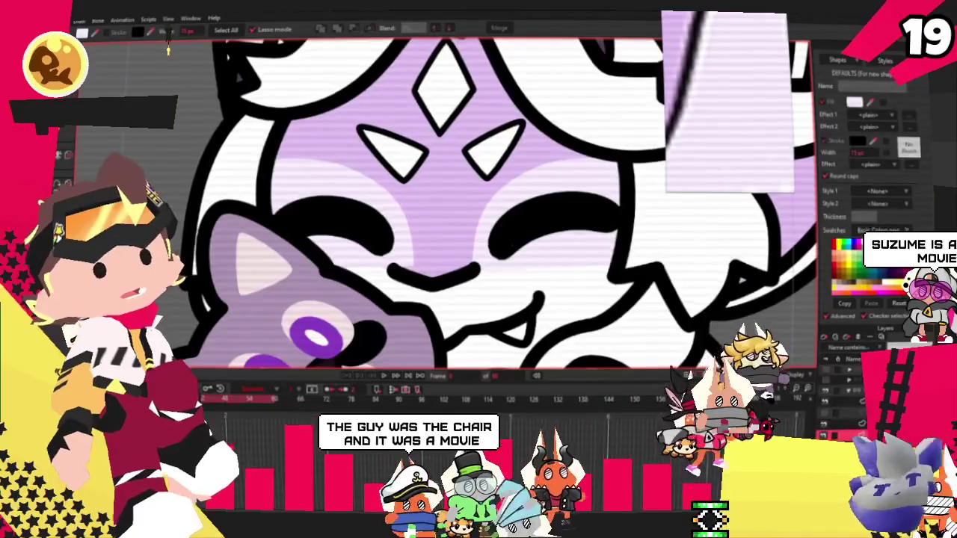
pyautogui.scroll(-2, 284, 222)
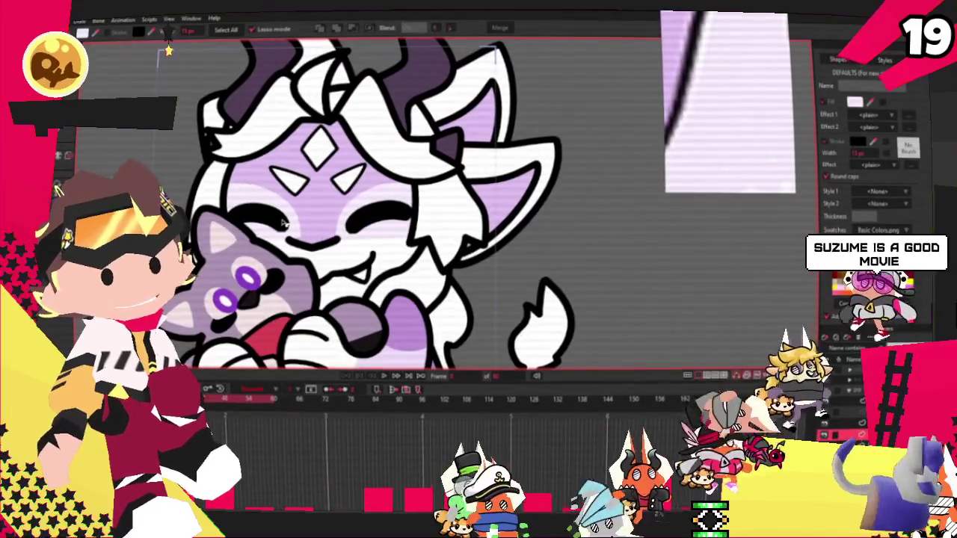
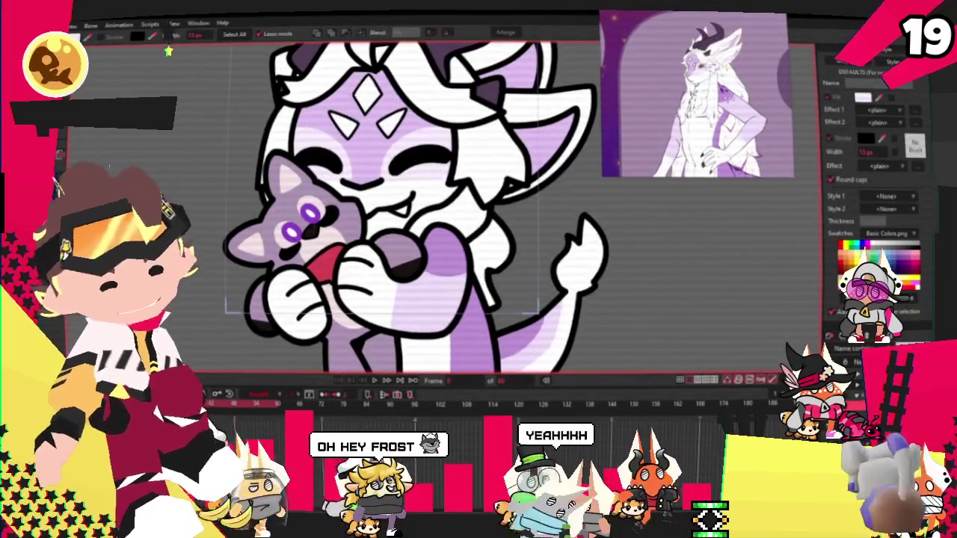
# - Switch to Transform Points, then zoom in on the face line art and back out
pyautogui.press('t')
pyautogui.scroll(2, 374, 224)
pyautogui.scroll(3, 374, 224)
pyautogui.scroll(3, 374, 224)
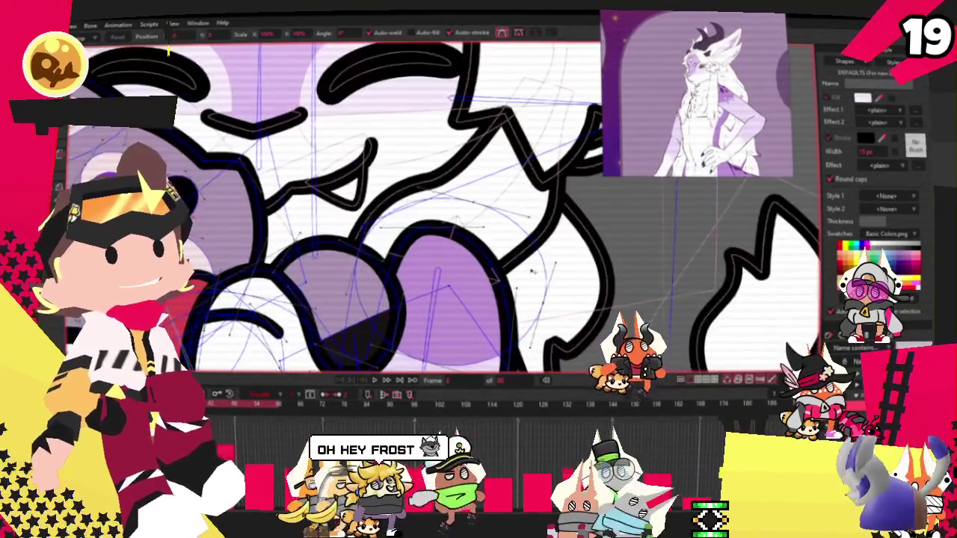
pyautogui.scroll(2, 373, 225)
pyautogui.scroll(2, 374, 224)
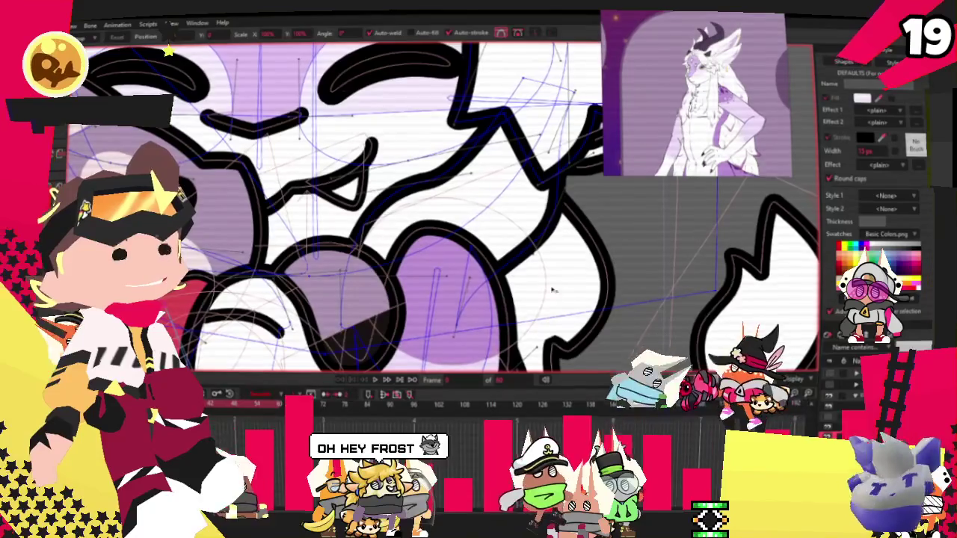
pyautogui.scroll(1, 373, 224)
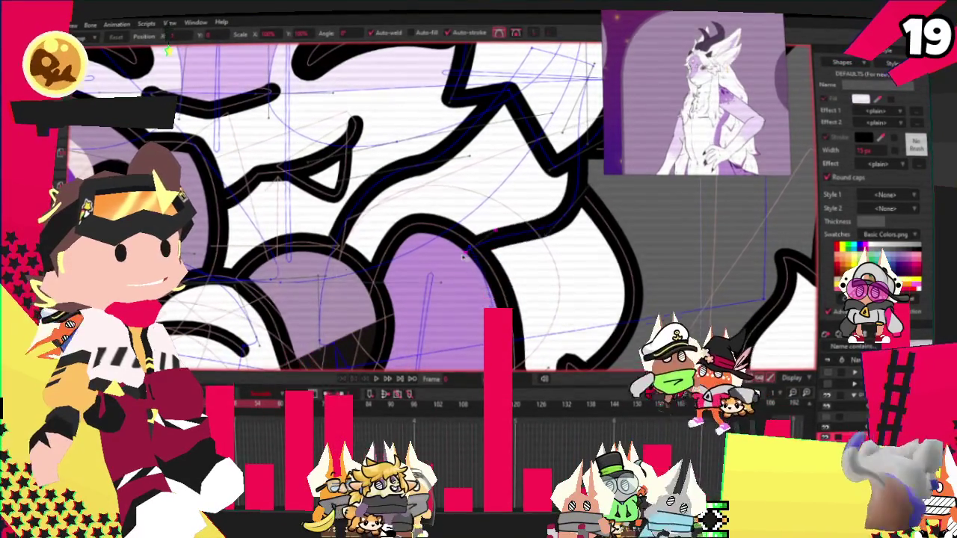
pyautogui.scroll(-1, 373, 235)
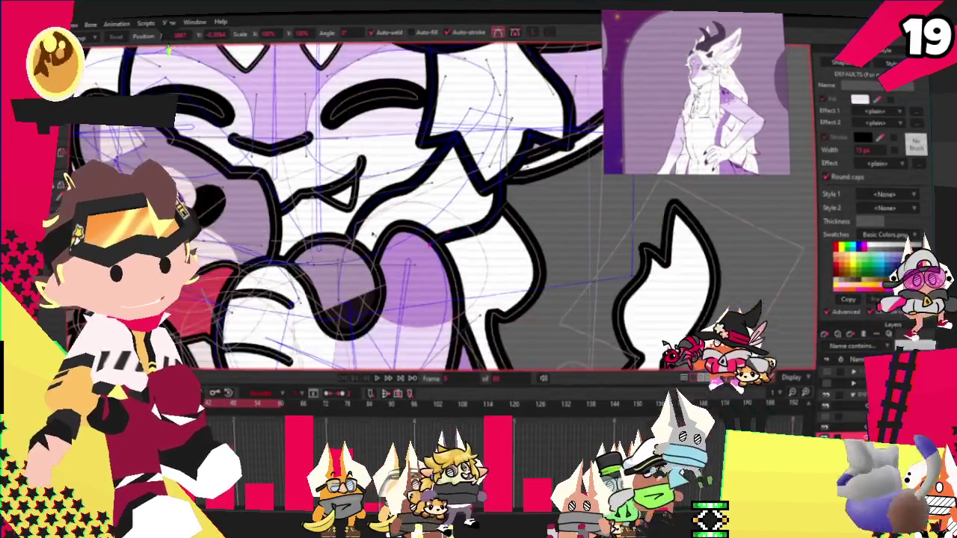
pyautogui.scroll(-3, 371, 234)
pyautogui.scroll(-3, 352, 299)
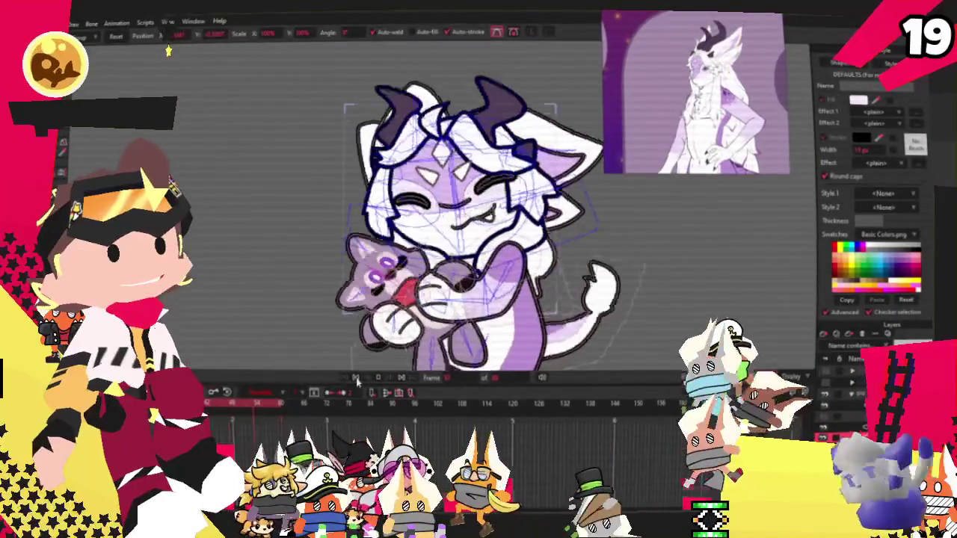
pyautogui.scroll(2, 380, 186)
pyautogui.scroll(2, 380, 186)
pyautogui.scroll(2, 379, 185)
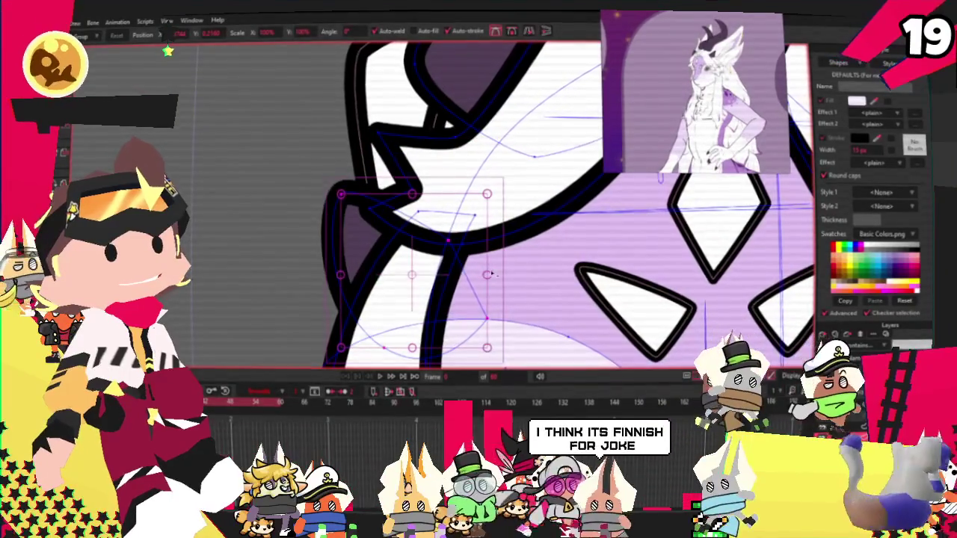
pyautogui.scroll(-3, 431, 259)
pyautogui.scroll(-2, 365, 247)
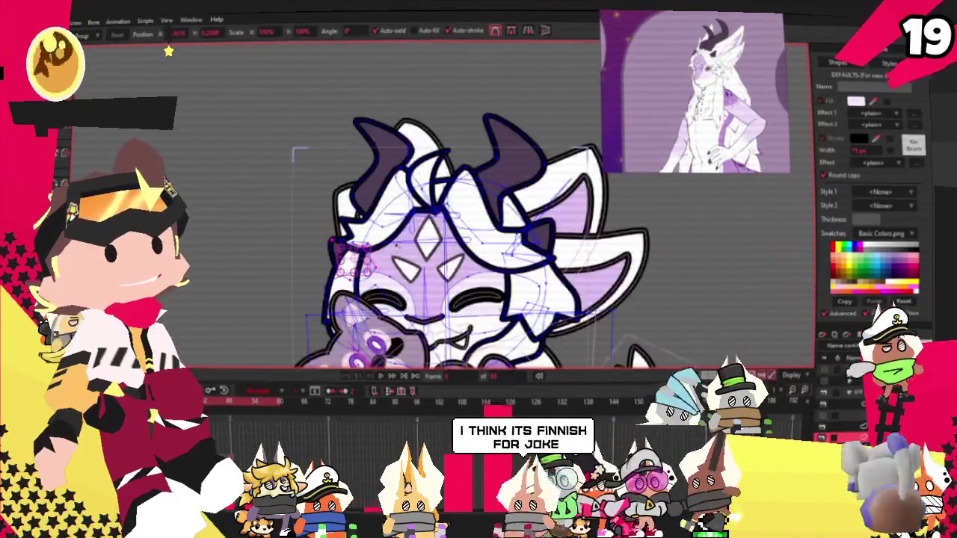
pyautogui.scroll(3, 365, 247)
pyautogui.scroll(-1, 299, 213)
pyautogui.scroll(2, 340, 213)
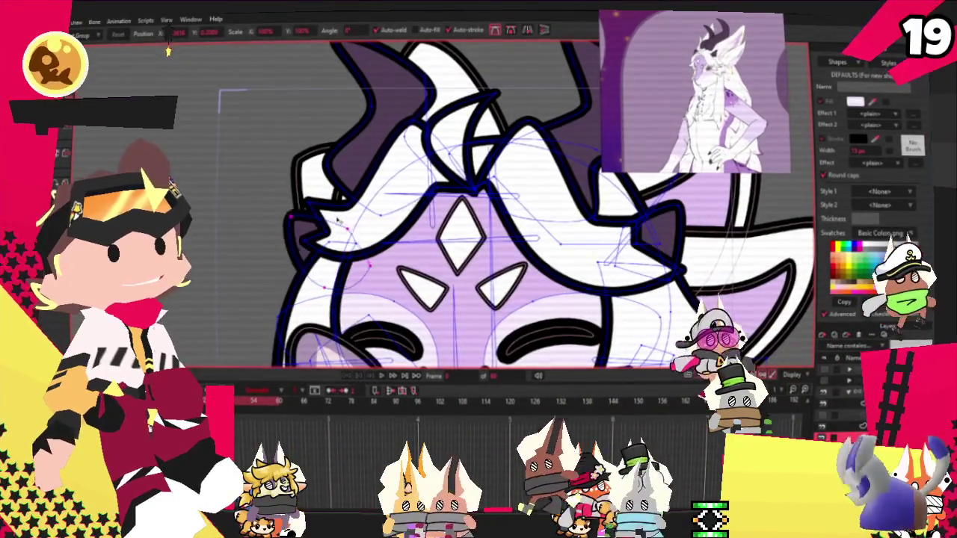
pyautogui.scroll(2, 328, 224)
pyautogui.scroll(1, 311, 243)
pyautogui.click(304, 247)
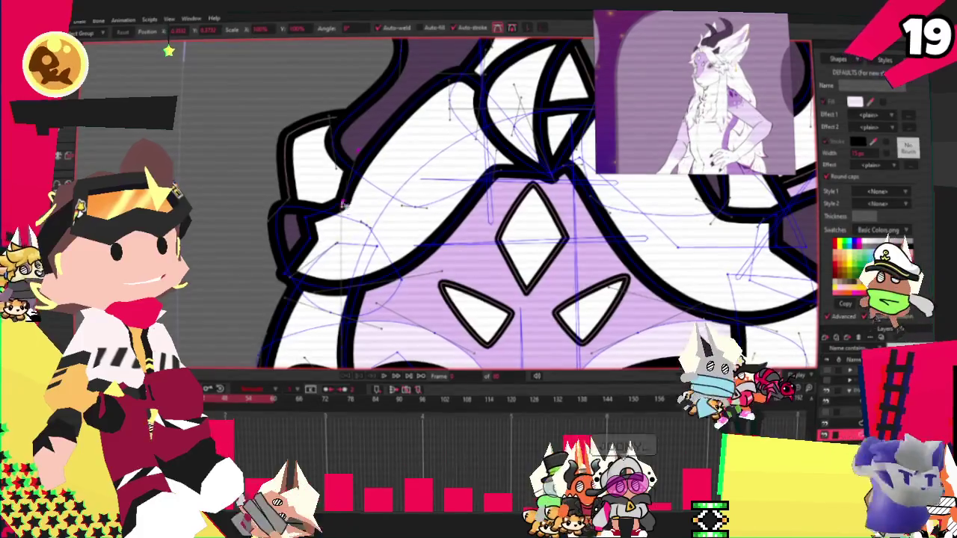
pyautogui.scroll(2, 359, 213)
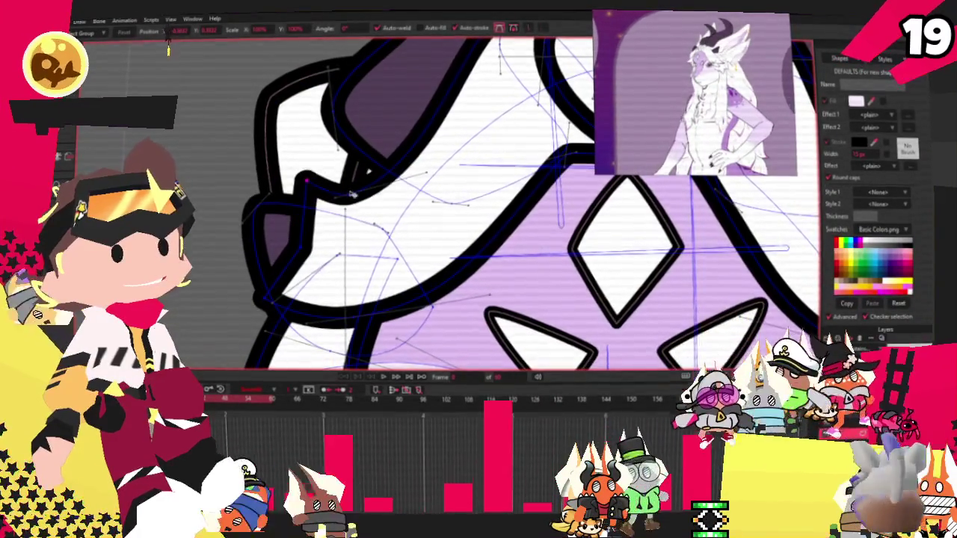
pyautogui.scroll(-3, 419, 217)
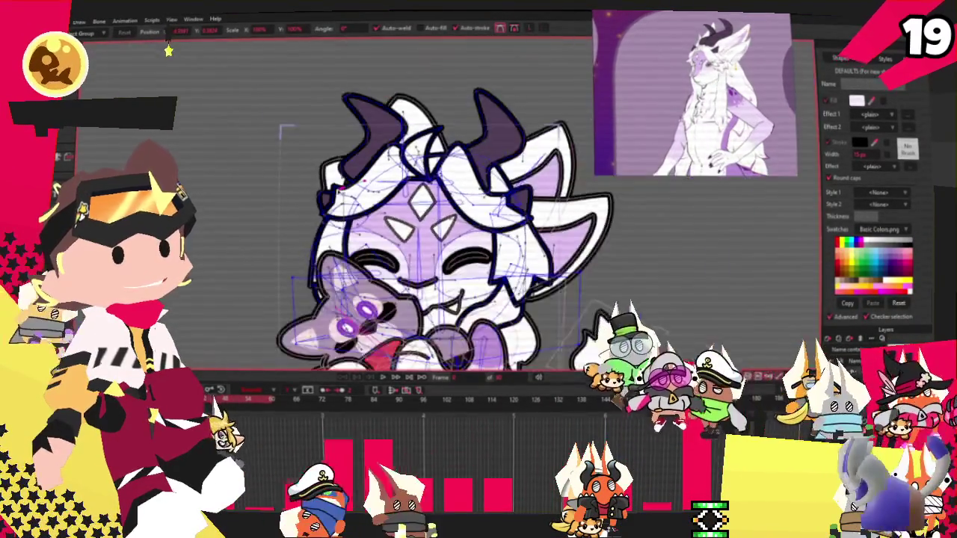
pyautogui.scroll(2, 418, 217)
pyautogui.scroll(-2, 418, 216)
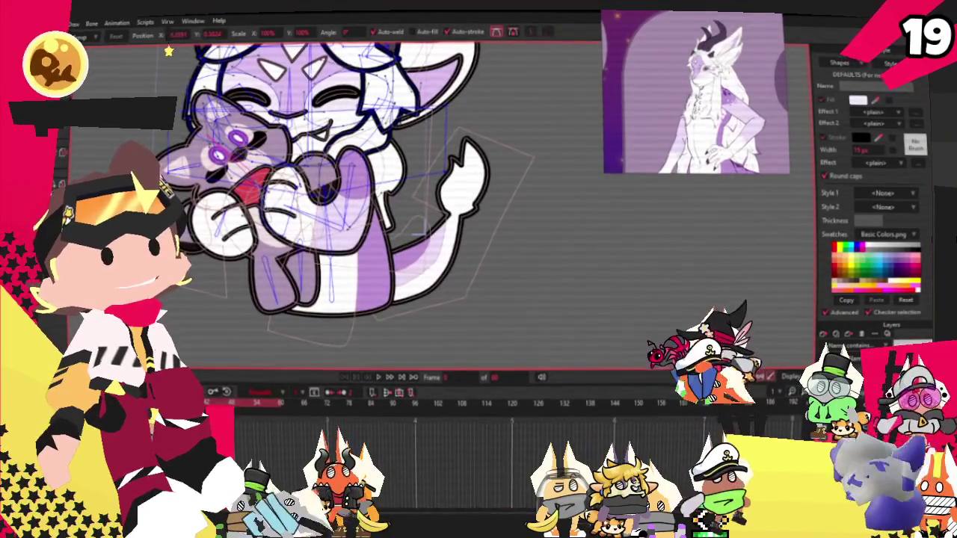
# - Select every tail point with the point tool, then return to Transform Points
pyautogui.press('g')
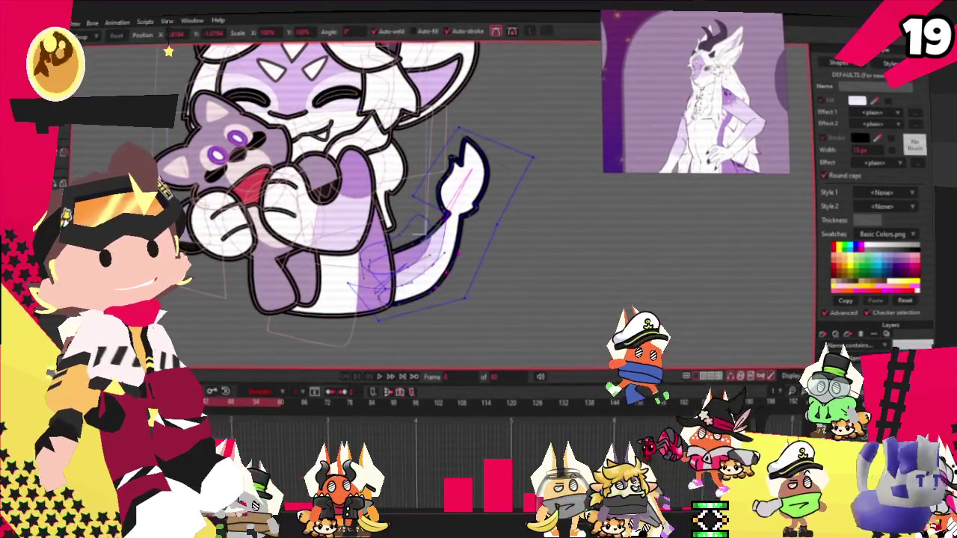
pyautogui.scroll(-2, 168, 51)
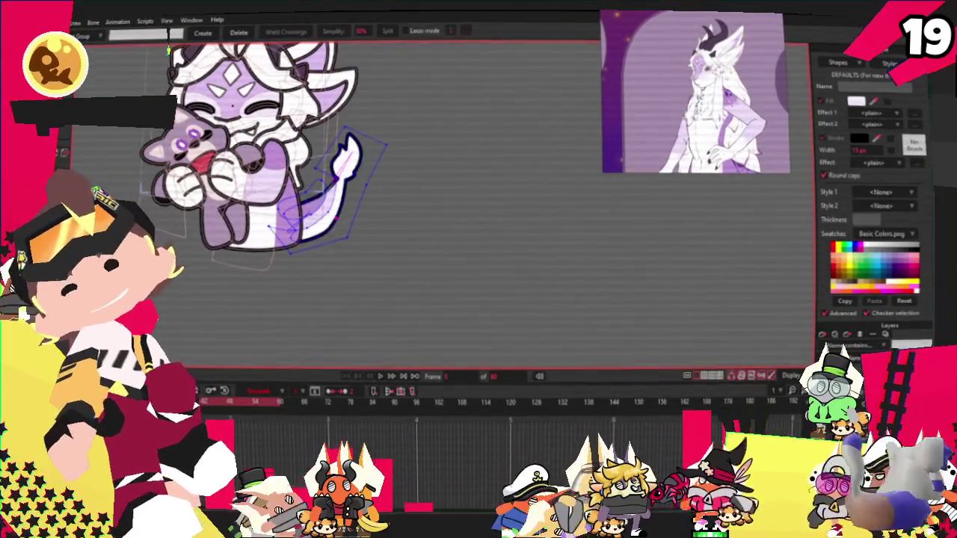
pyautogui.hotkey('ctrl', 'a')
pyautogui.scroll(2, 169, 51)
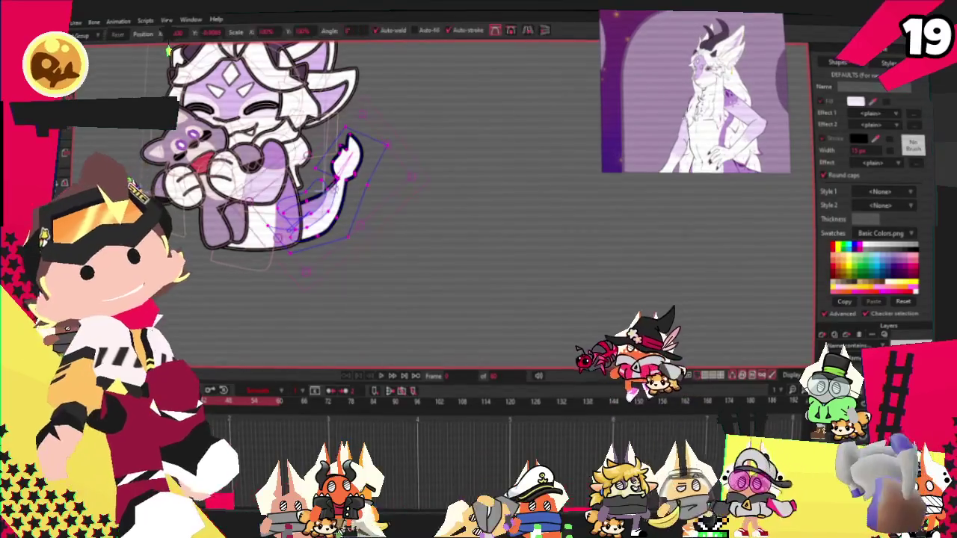
pyautogui.press('t')
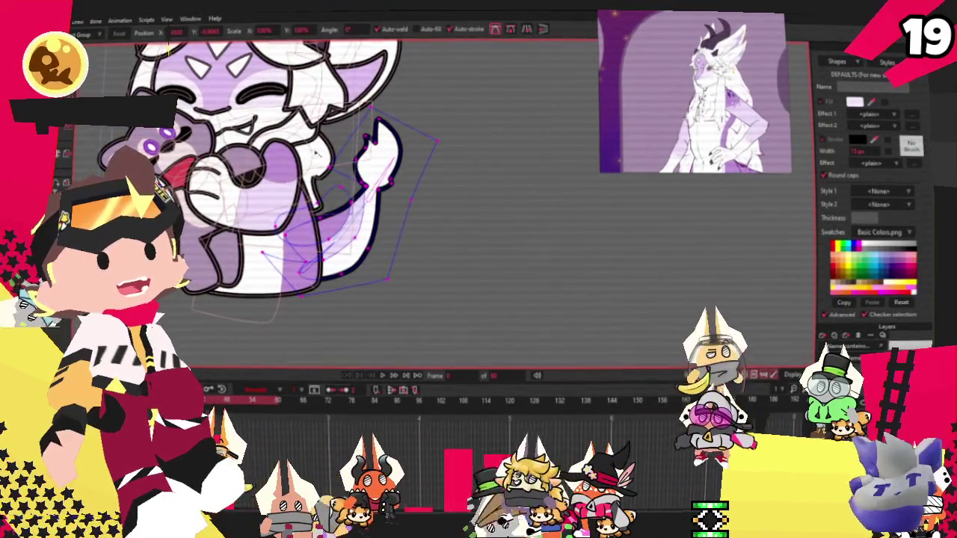
pyautogui.scroll(-3, 168, 51)
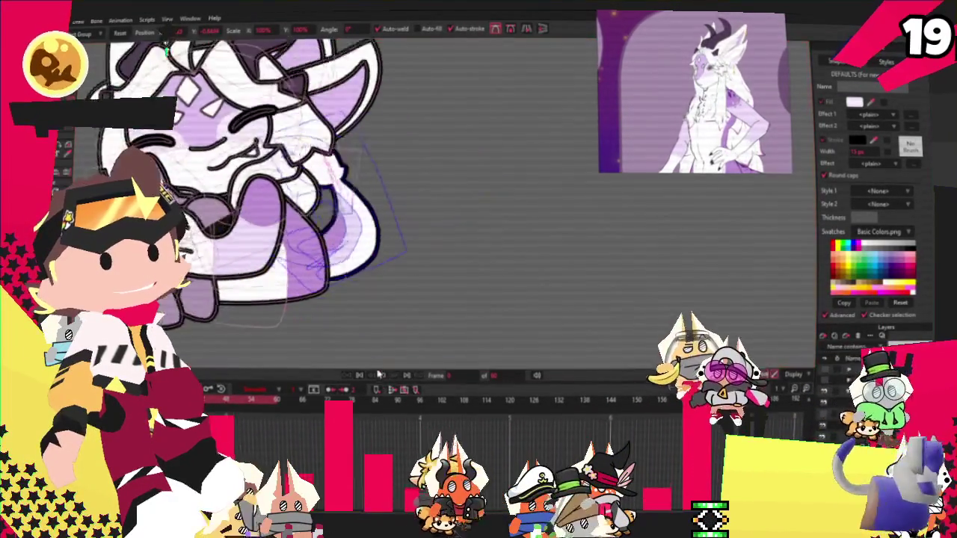
pyautogui.scroll(3, 168, 51)
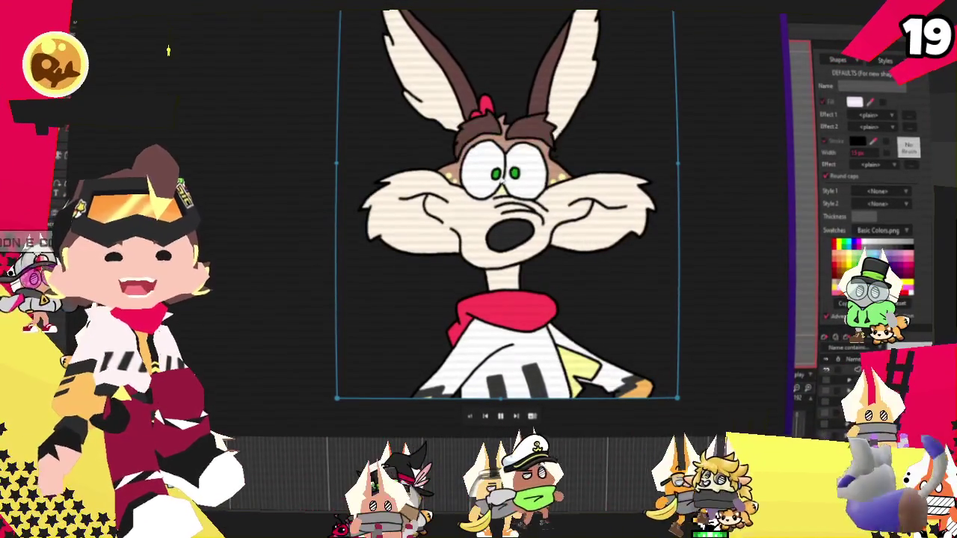
# - Zoom around the coyote cartoon video, then pause it on the player controls
pyautogui.scroll(-1, 598, 329)
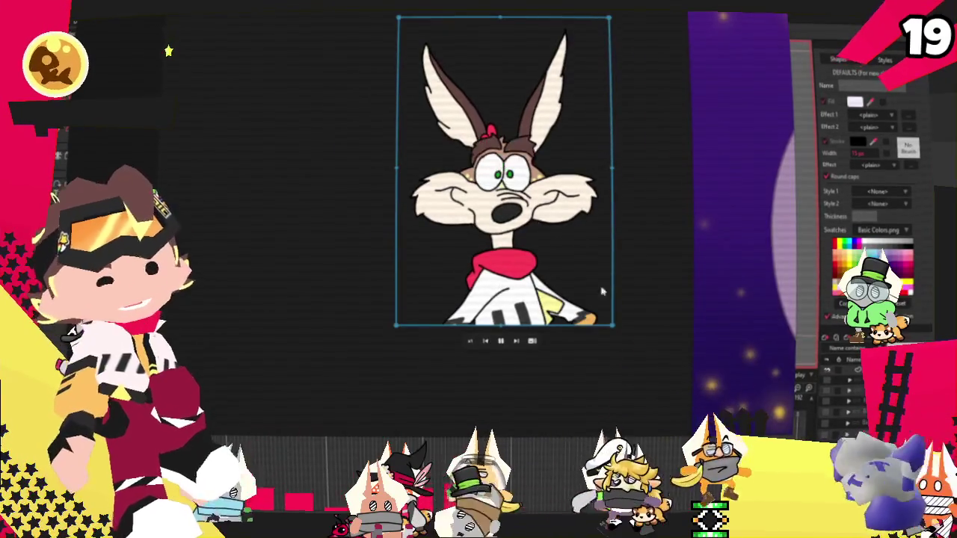
pyautogui.scroll(4, 598, 322)
pyautogui.scroll(-1, 448, 299)
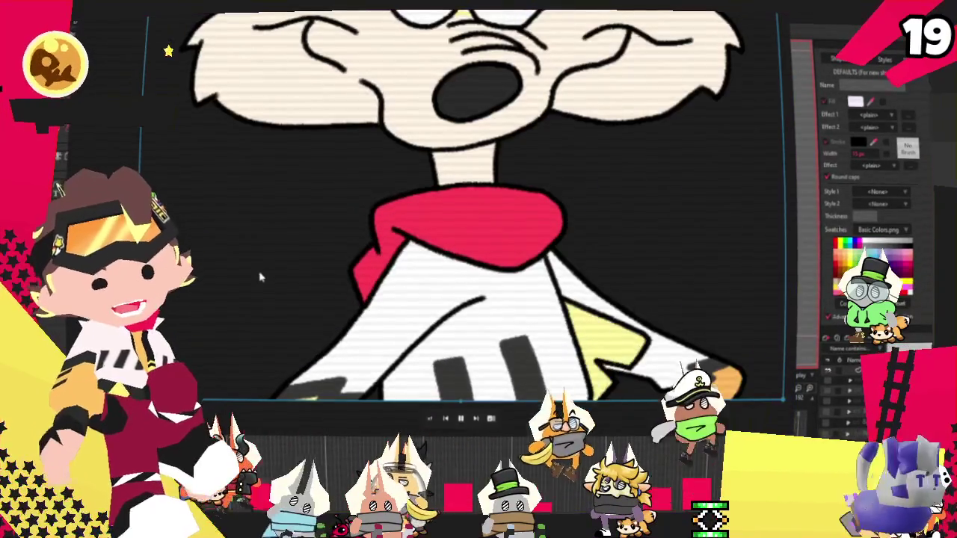
pyautogui.scroll(2, 254, 284)
pyautogui.scroll(2, 231, 294)
pyautogui.scroll(-2, 231, 295)
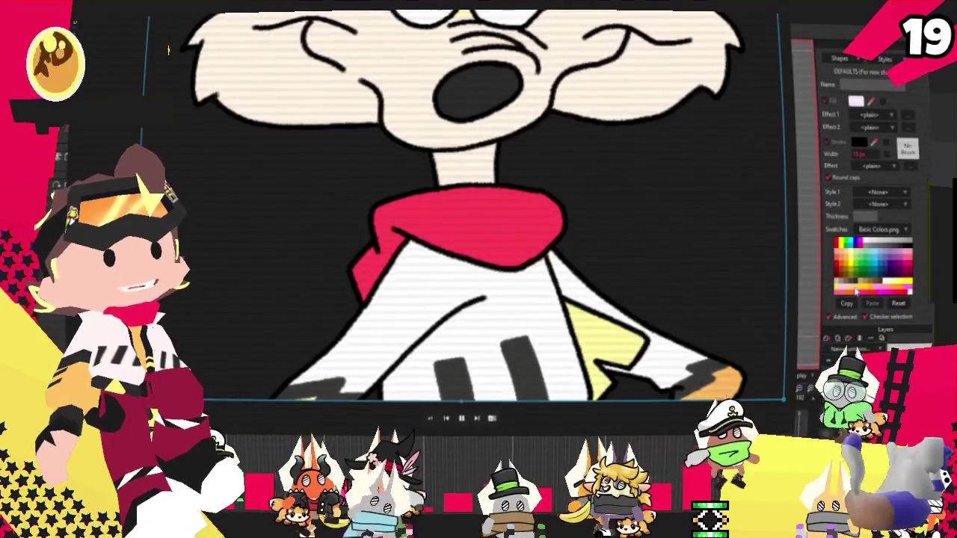
pyautogui.scroll(-2, 792, 290)
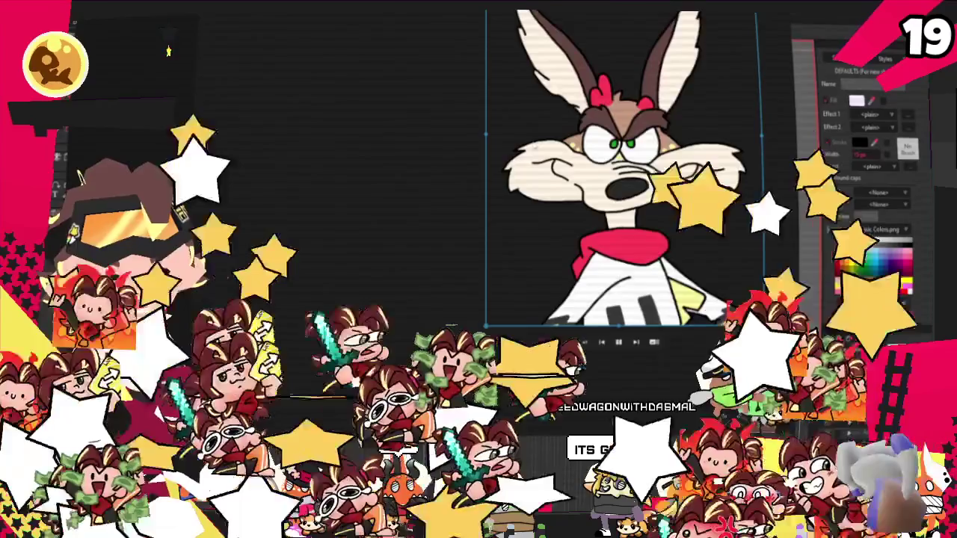
pyautogui.scroll(2, 568, 217)
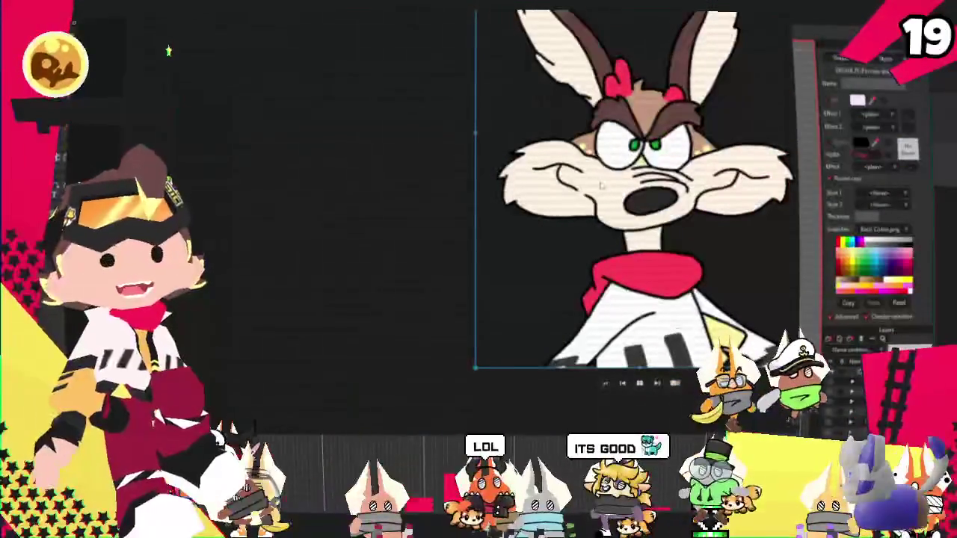
pyautogui.scroll(-2, 600, 189)
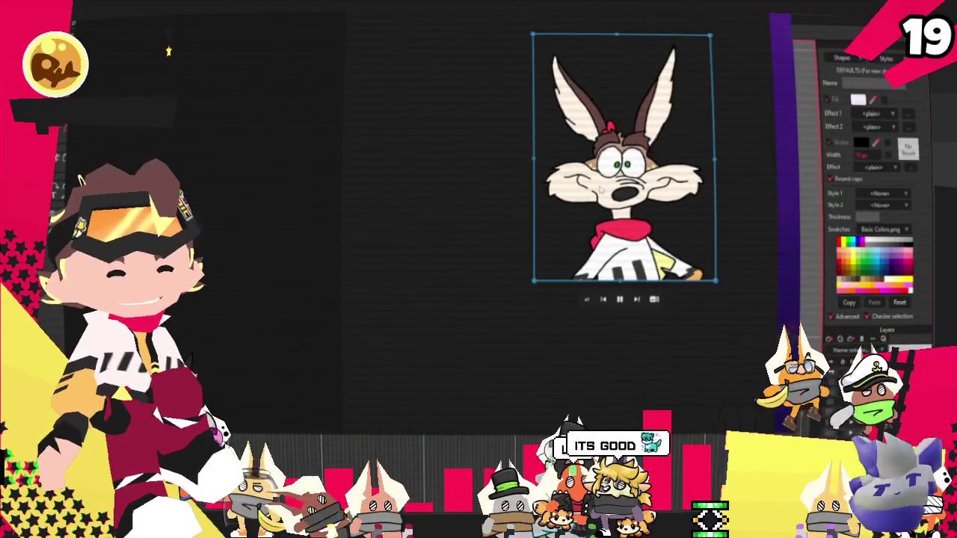
pyautogui.moveTo(639, 296); pyautogui.dragTo(718, 196)
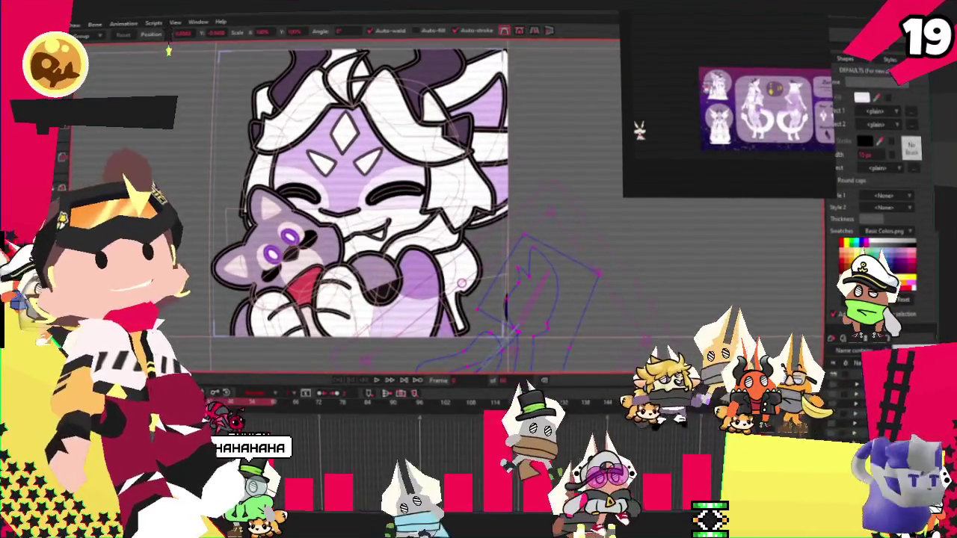
# - Select the character's bone layer, then the vector layer, in the Layers panel
pyautogui.hotkey('alt', 'f')
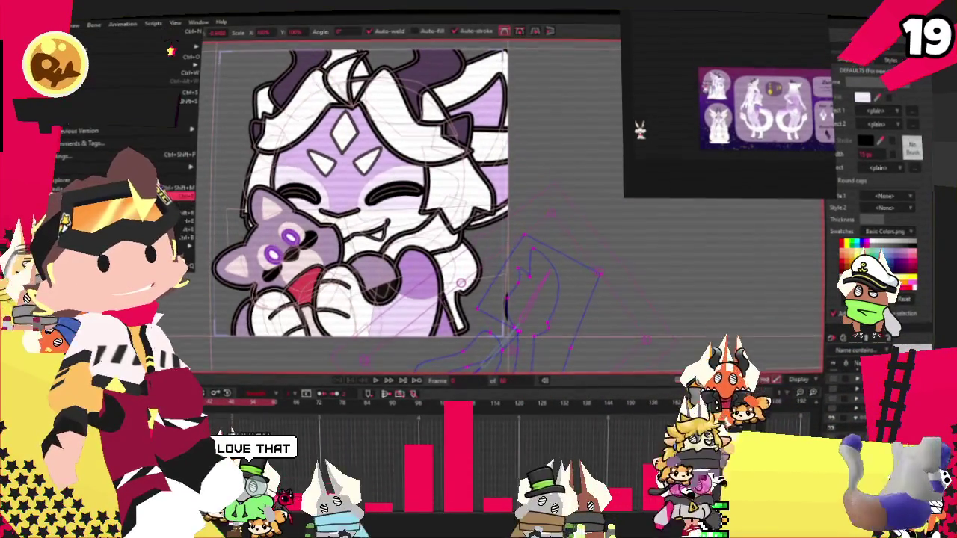
pyautogui.press('Escape')
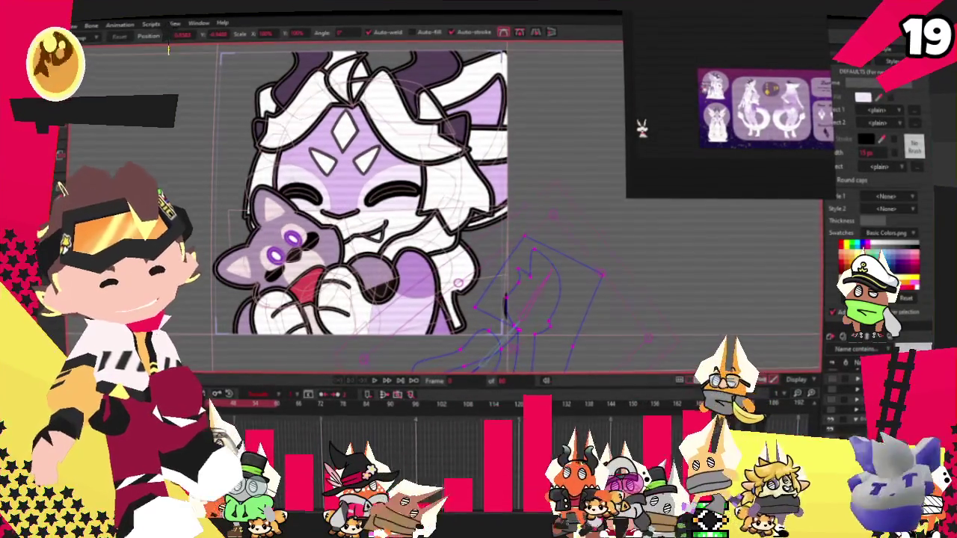
pyautogui.click(823, 331)
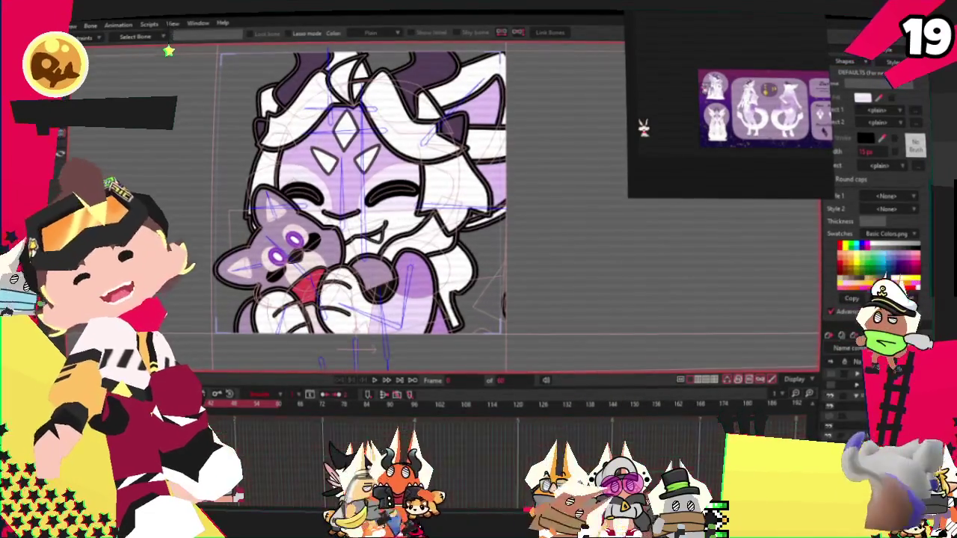
pyautogui.click(845, 358)
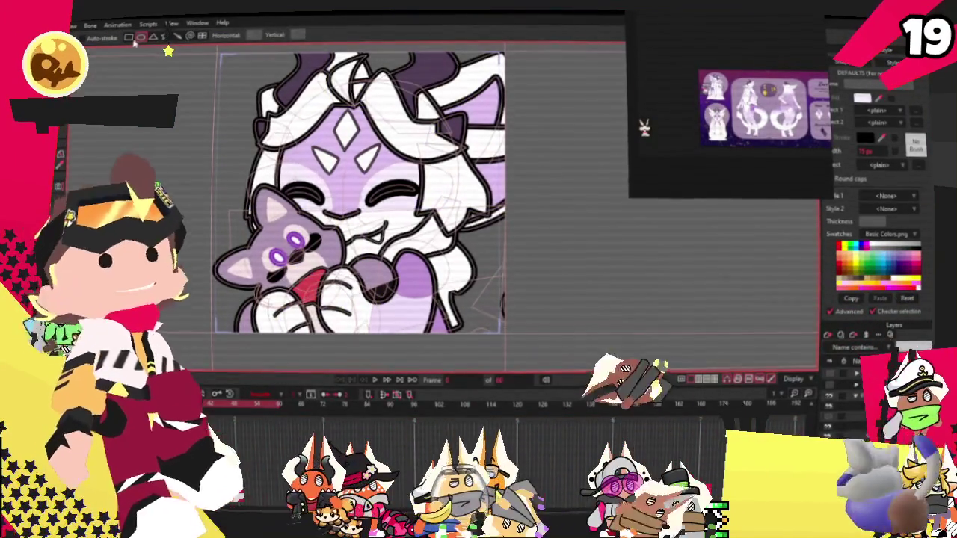
# - Try Select Points on the artwork, then return to Select Bone to show the rig
pyautogui.scroll(-3, 247, 90)
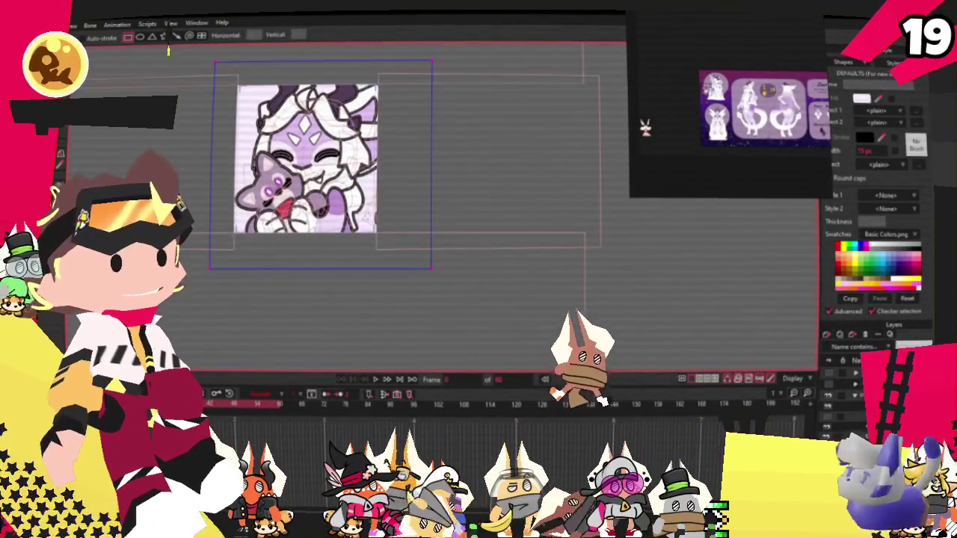
pyautogui.scroll(3, 321, 166)
pyautogui.press('g')
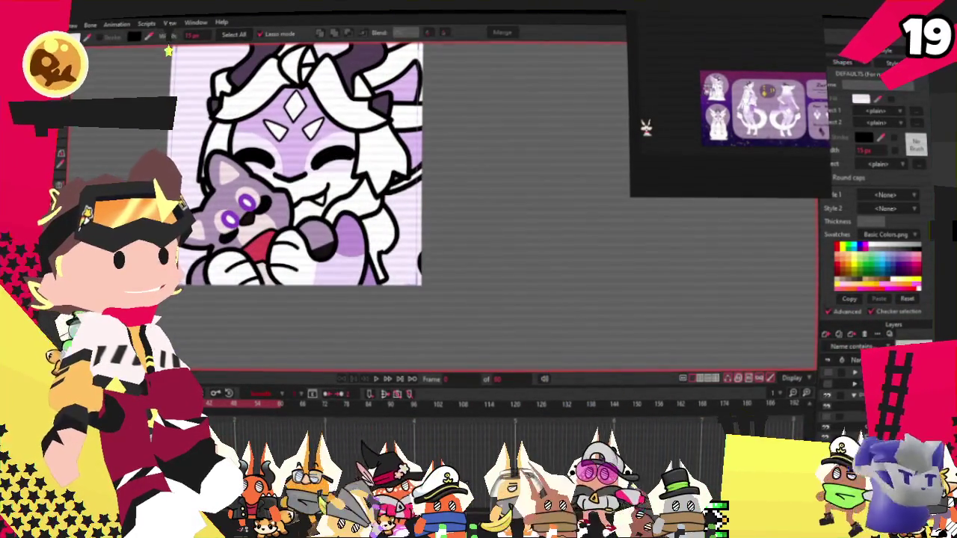
pyautogui.hotkey('alt', 'f')
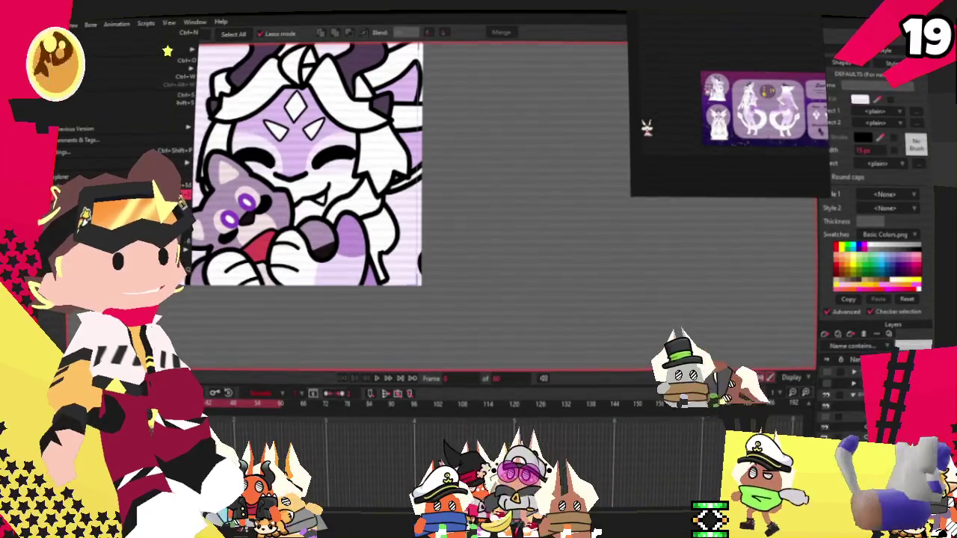
pyautogui.press('Escape')
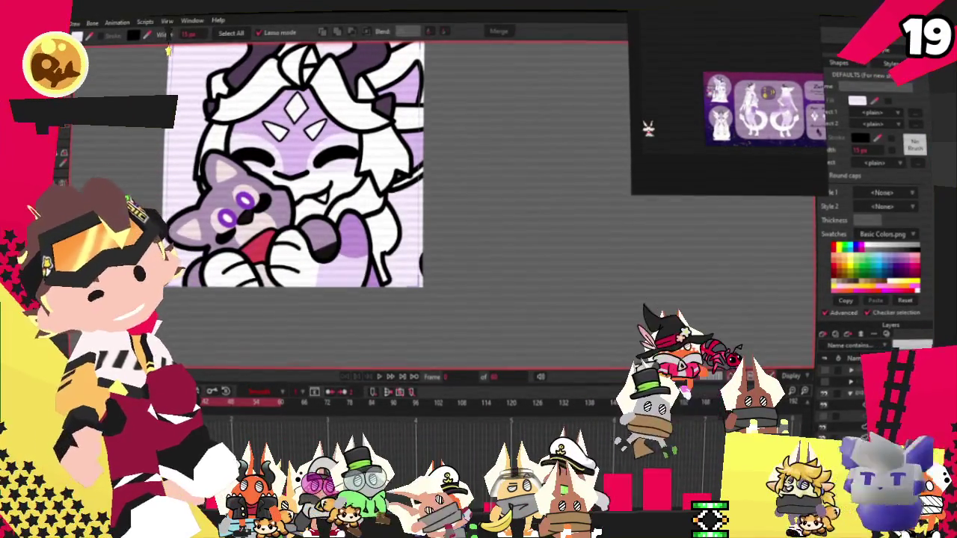
pyautogui.click(862, 337)
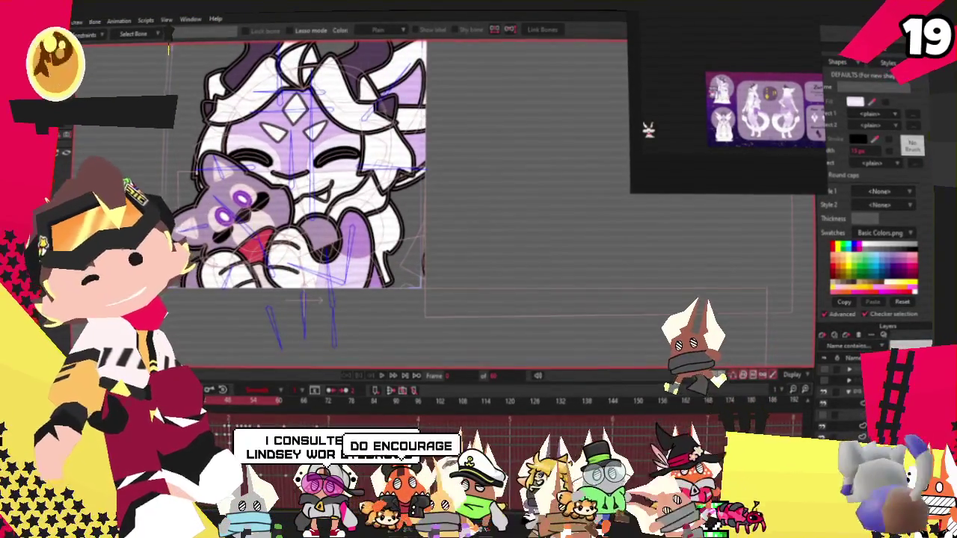
pyautogui.hotkey('alt', 'f')
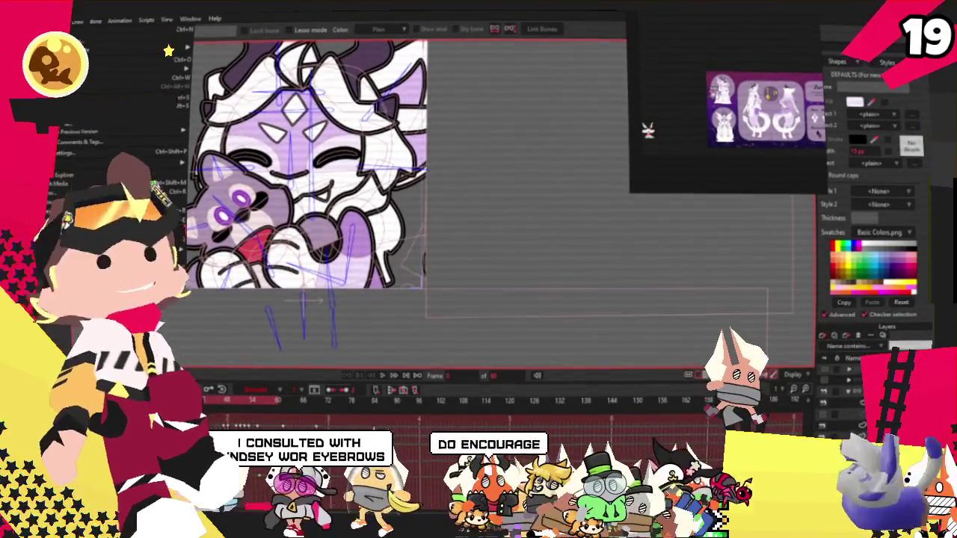
pyautogui.press('Escape')
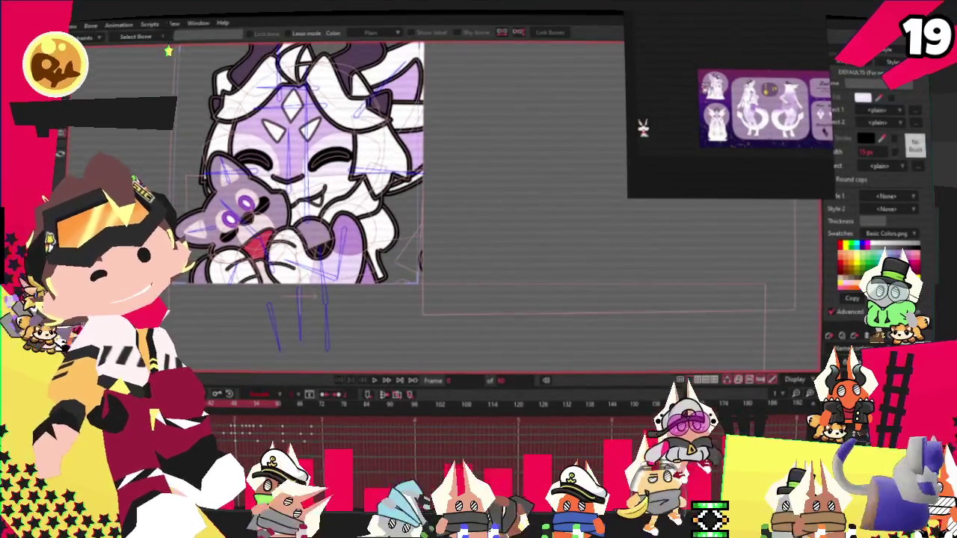
pyautogui.hotkey('alt', 'f')
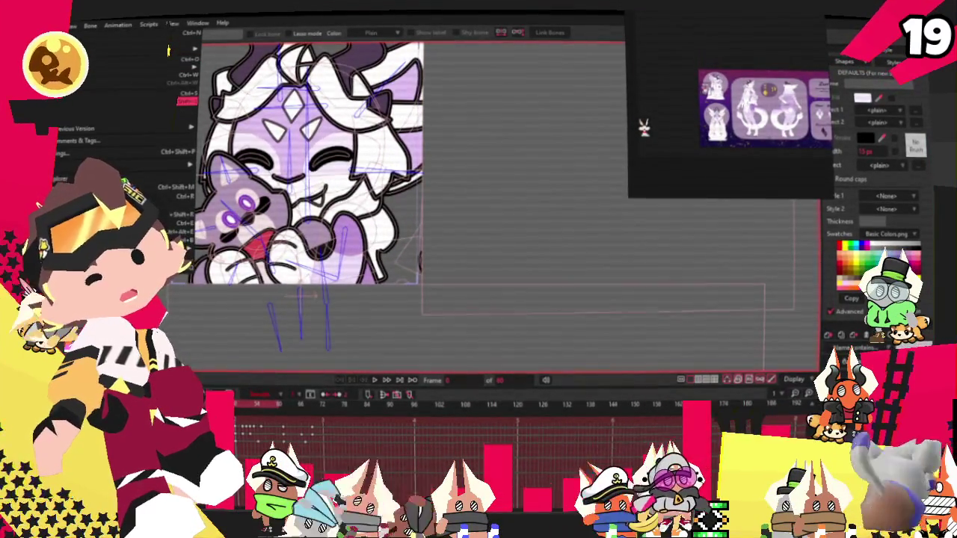
pyautogui.press('Escape')
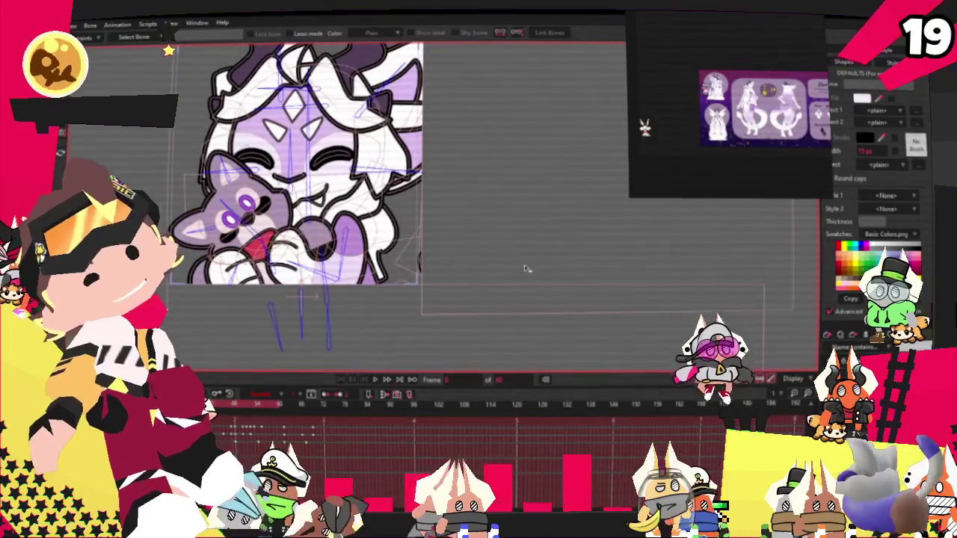
pyautogui.rightClick(658, 133)
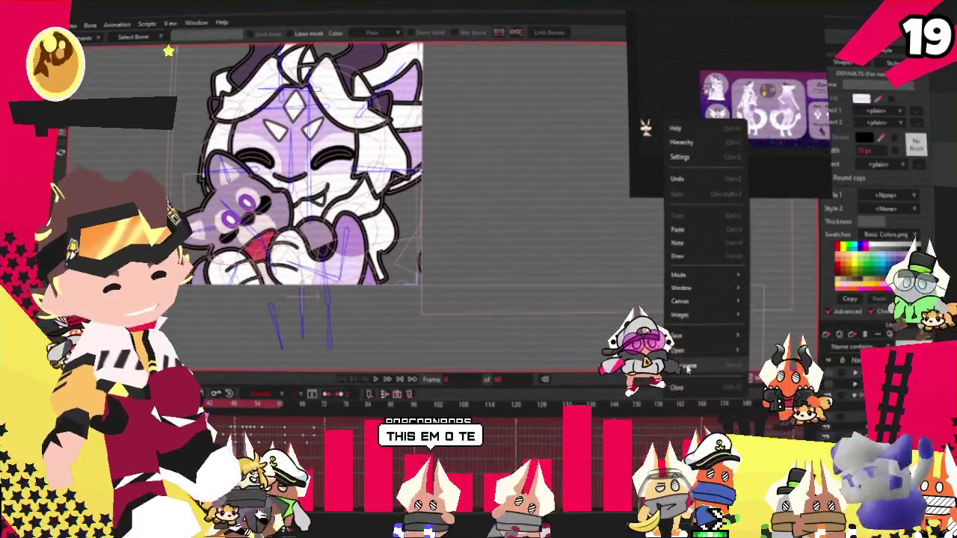
# - Remove the picture from the floating reference board so it is empty
pyautogui.click(672, 262)
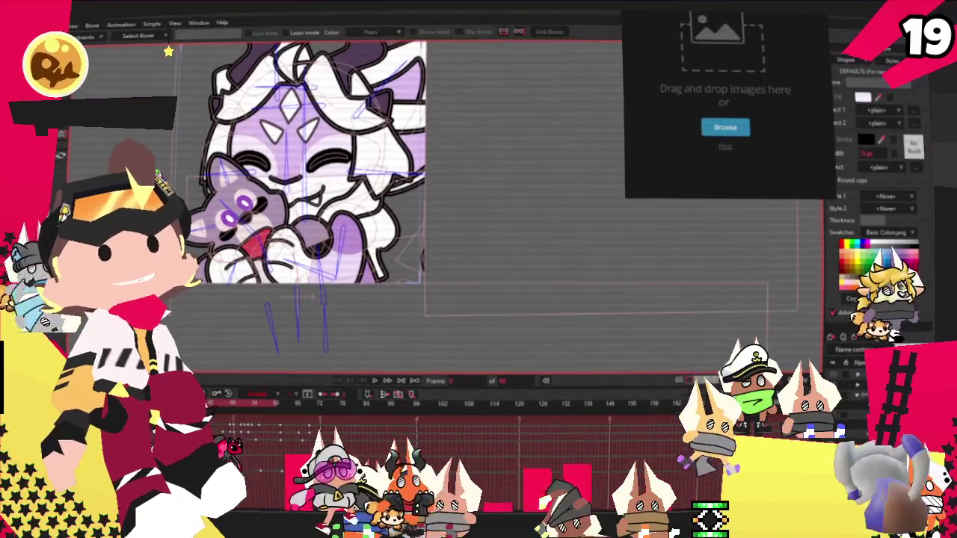
pyautogui.scroll(-1, 379, 391)
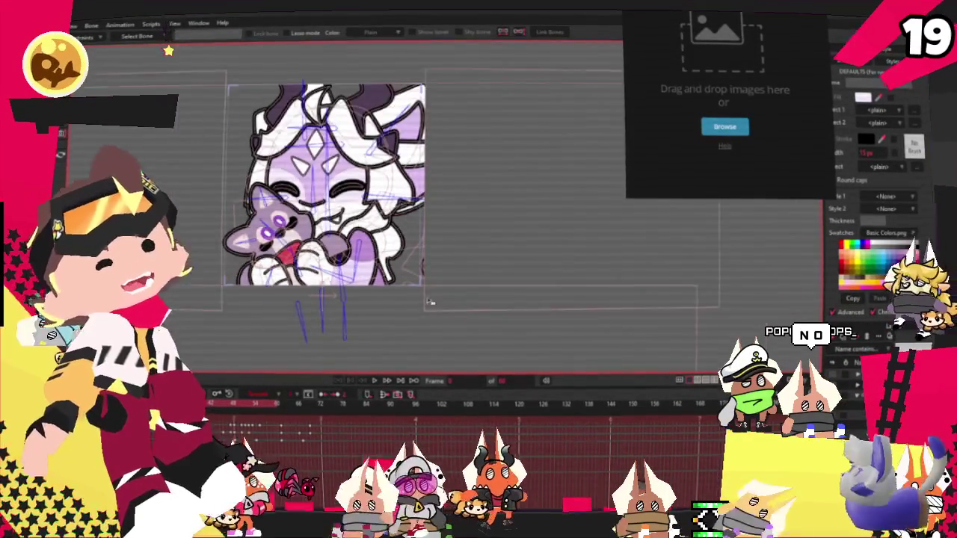
# - Play the cat character's swaying animation from the timeline transport controls
pyautogui.click(375, 381)
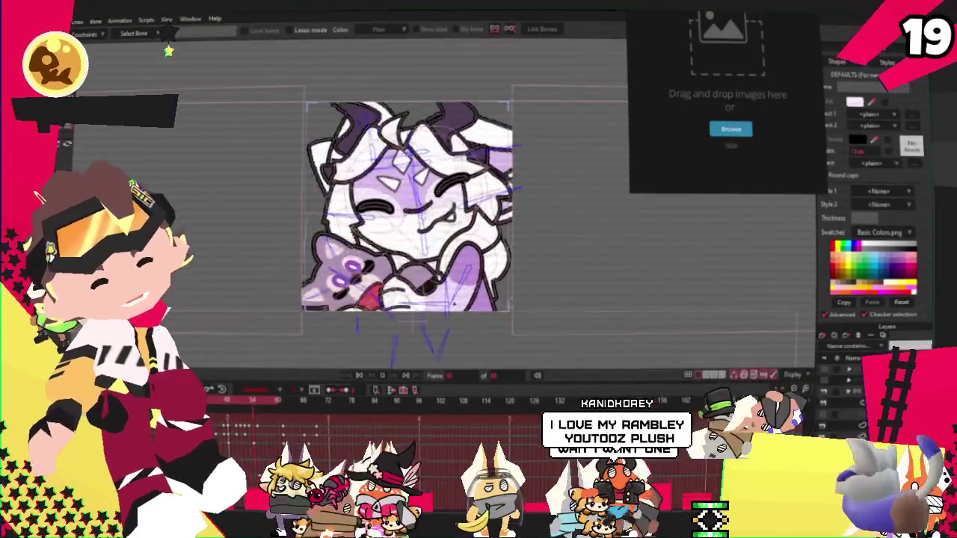
pyautogui.scroll(3, 359, 232)
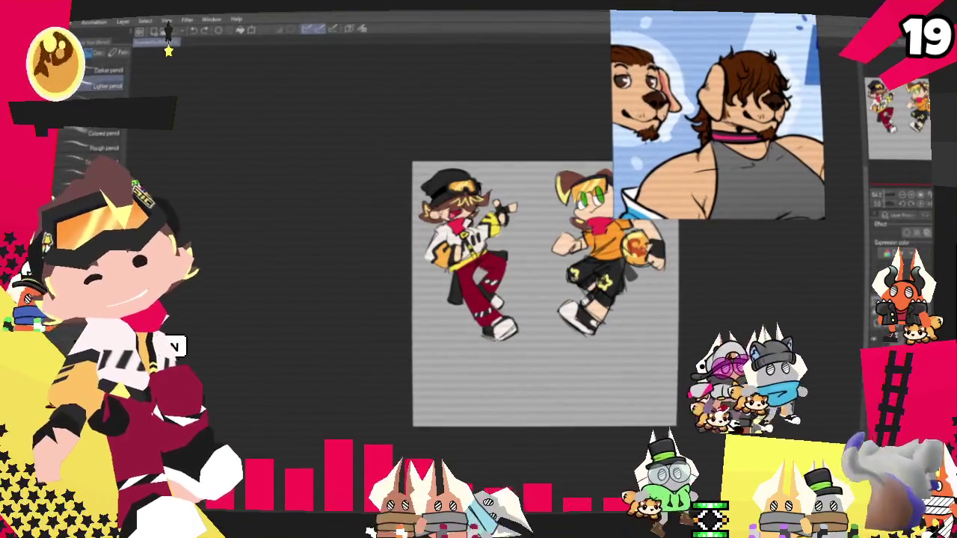
# - Bring up the canvas with the blue flying-character rough sketch
pyautogui.hotkey('alt', 'f')
pyautogui.press('Escape')
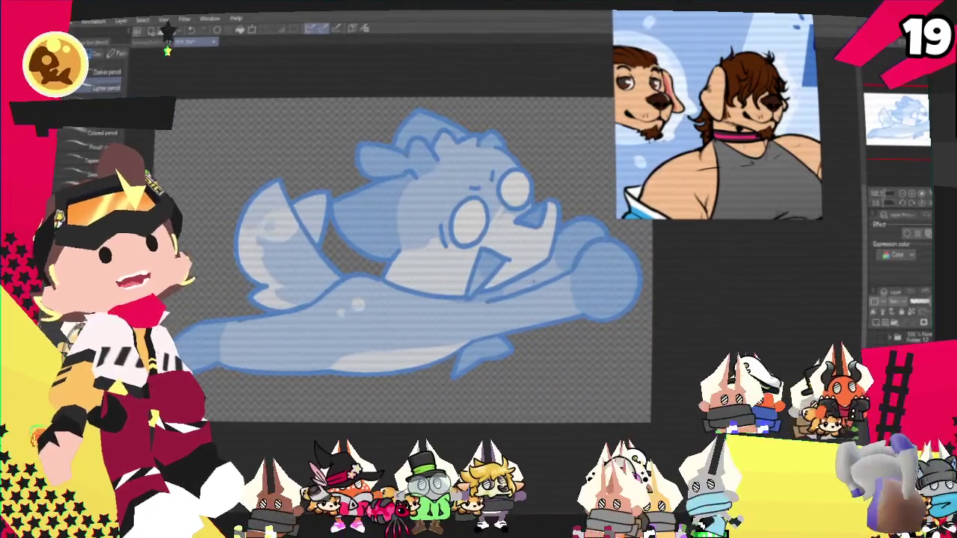
# - Zoom the reference board out to show the whole dog character sheet
pyautogui.scroll(1, 404, 262)
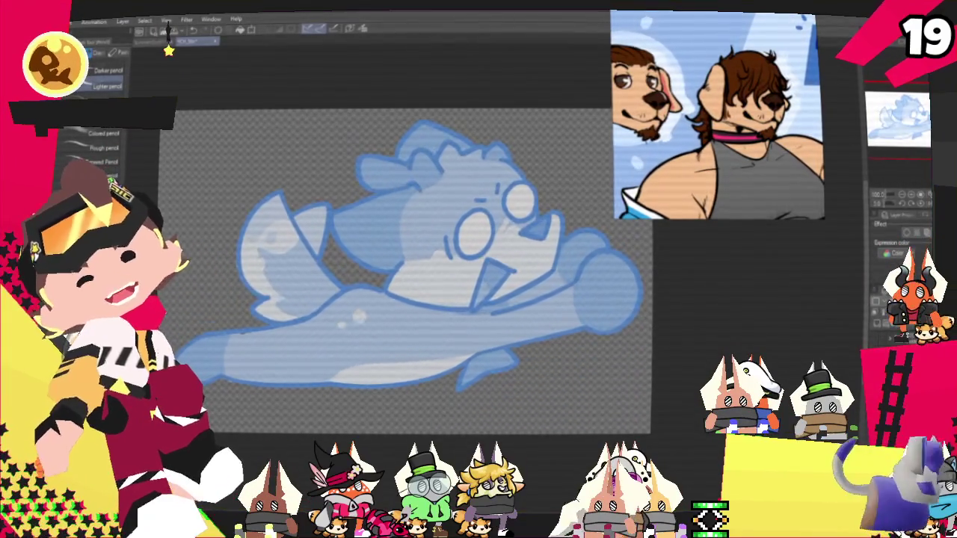
pyautogui.scroll(1, 404, 269)
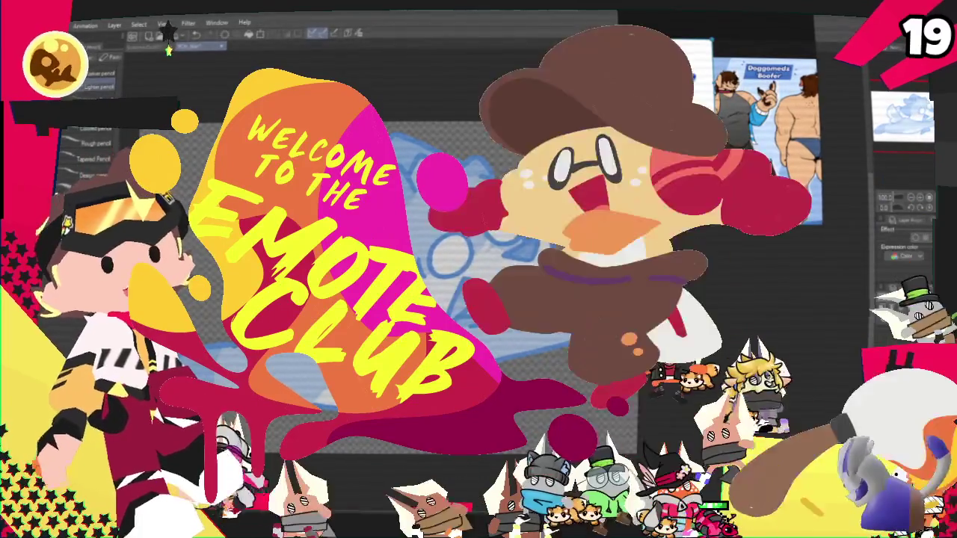
pyautogui.scroll(-3, 686, 88)
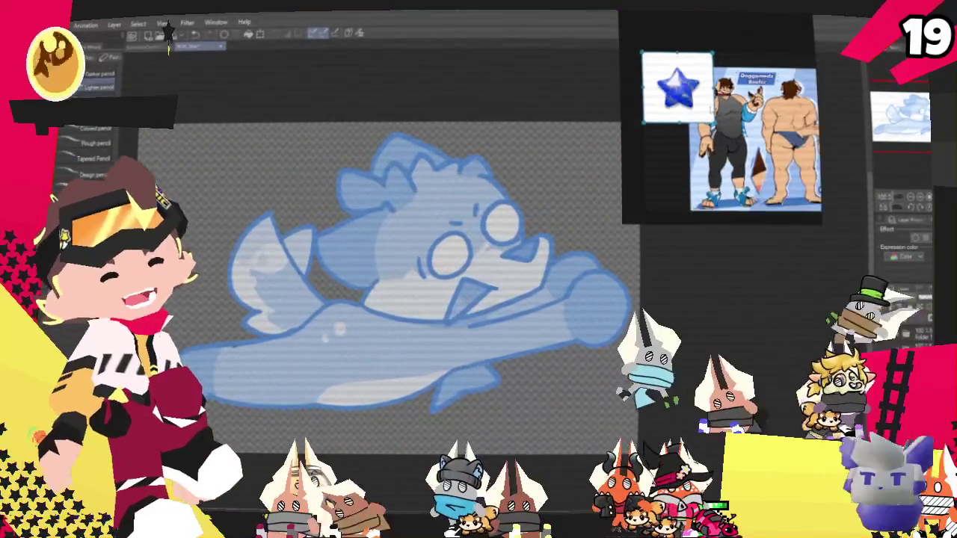
# - Zoom the reference in, then ink a dark line along the sketch's outstretched paw
pyautogui.scroll(3, 685, 90)
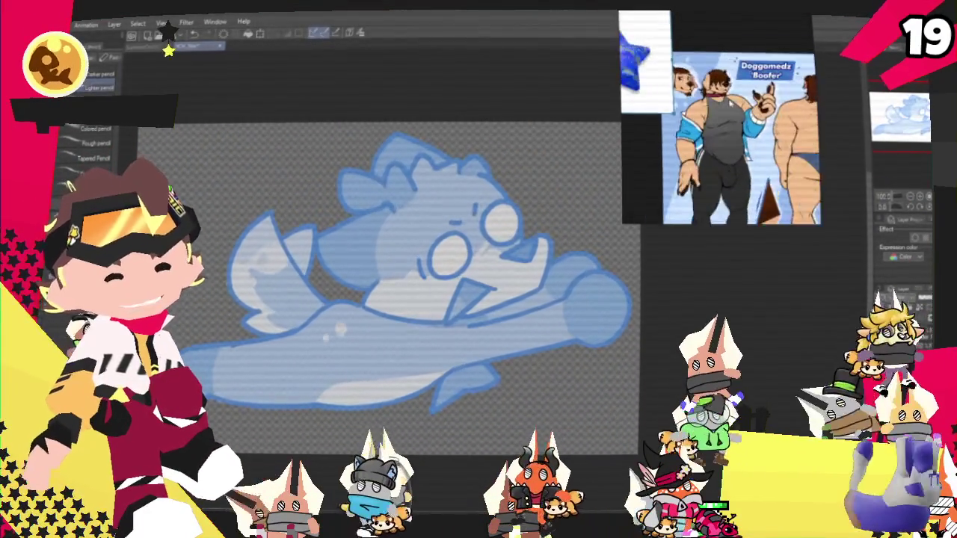
pyautogui.scroll(2, 702, 96)
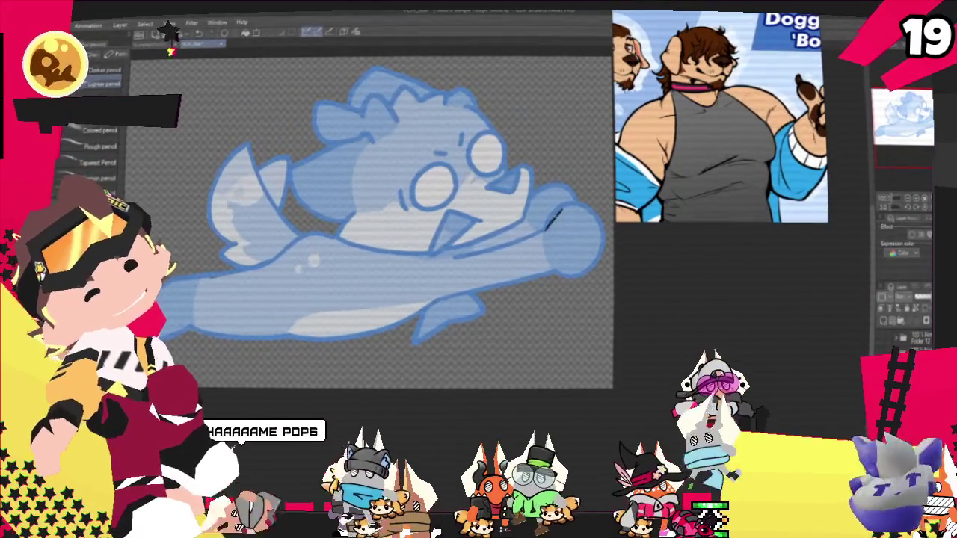
pyautogui.moveTo(546, 229)
pyautogui.mouseDown()
pyautogui.moveTo(603, 249)
pyautogui.moveTo(552, 275)
pyautogui.mouseUp()
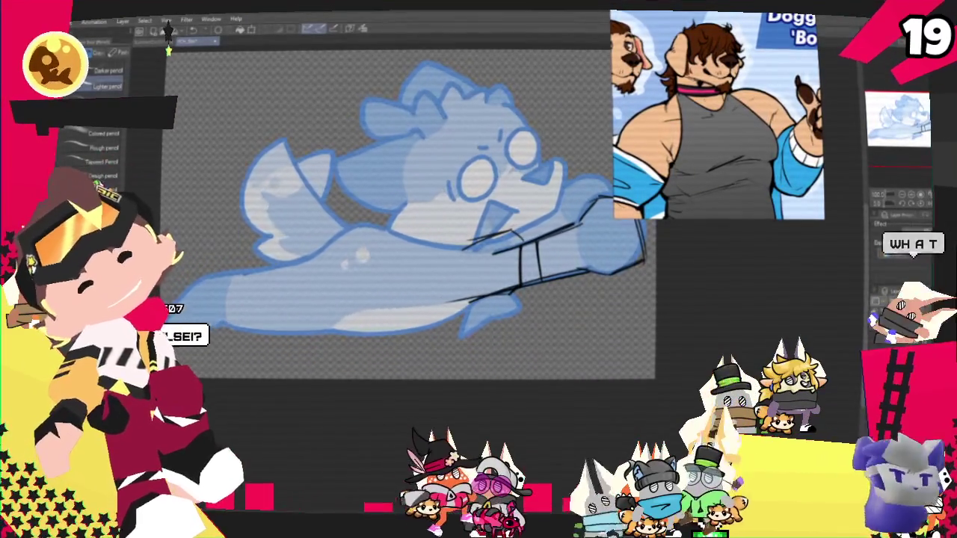
# - With the Pen tool, draw a dark line along the top of the character's head
pyautogui.press('p')
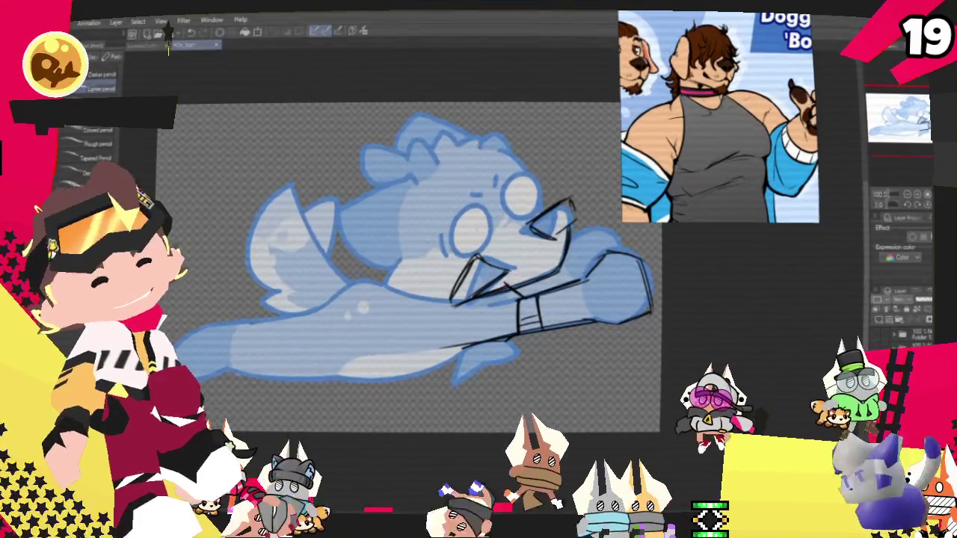
pyautogui.moveTo(391, 152); pyautogui.dragTo(424, 165)
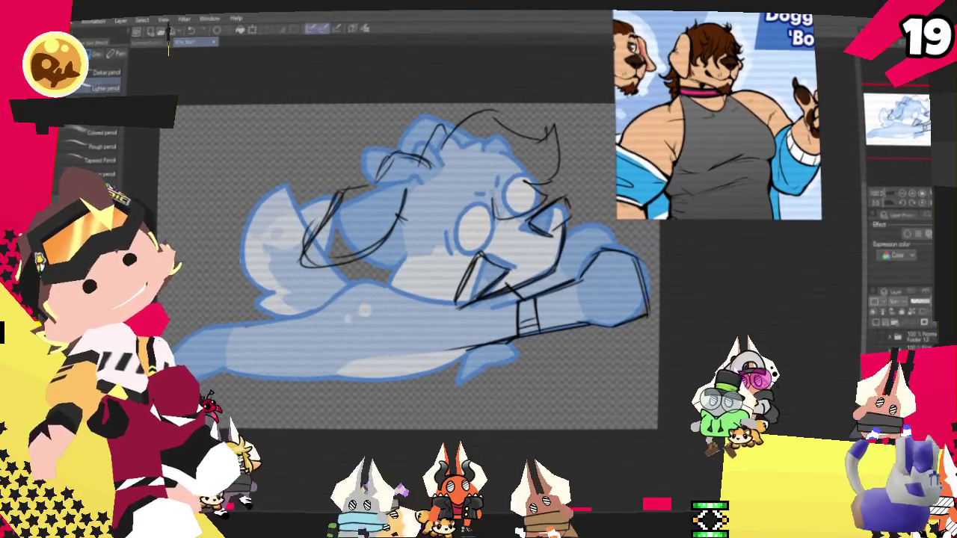
# - Add a short stroke near the mouth, then lasso the upper head and snout lines
pyautogui.moveTo(389, 200); pyautogui.dragTo(413, 224)
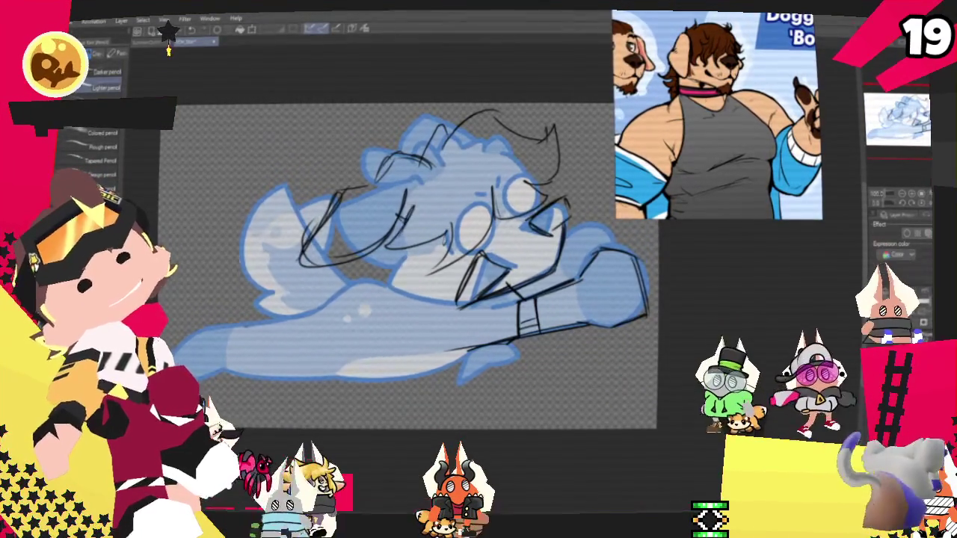
pyautogui.press('m')
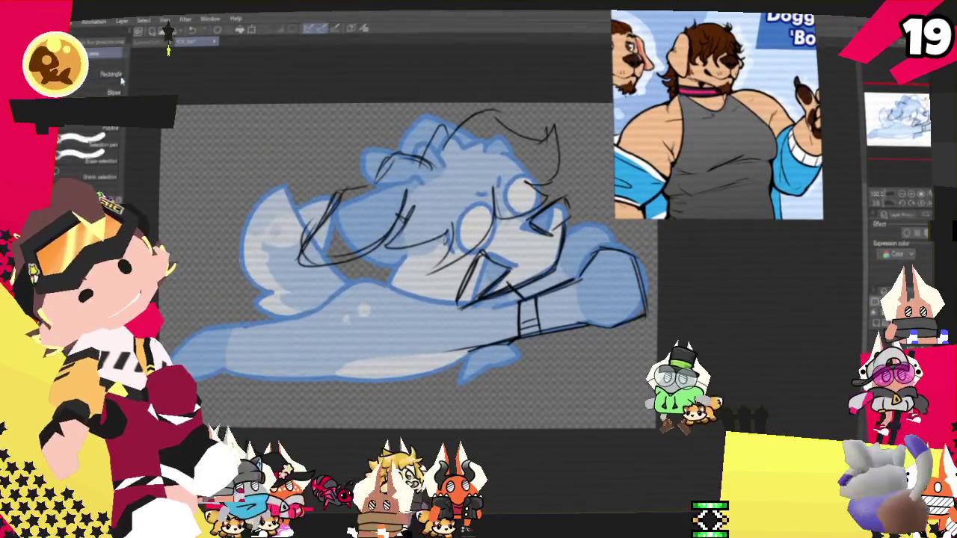
pyautogui.moveTo(352, 153)
pyautogui.mouseDown()
pyautogui.moveTo(273, 257)
pyautogui.moveTo(381, 299)
pyautogui.mouseUp()
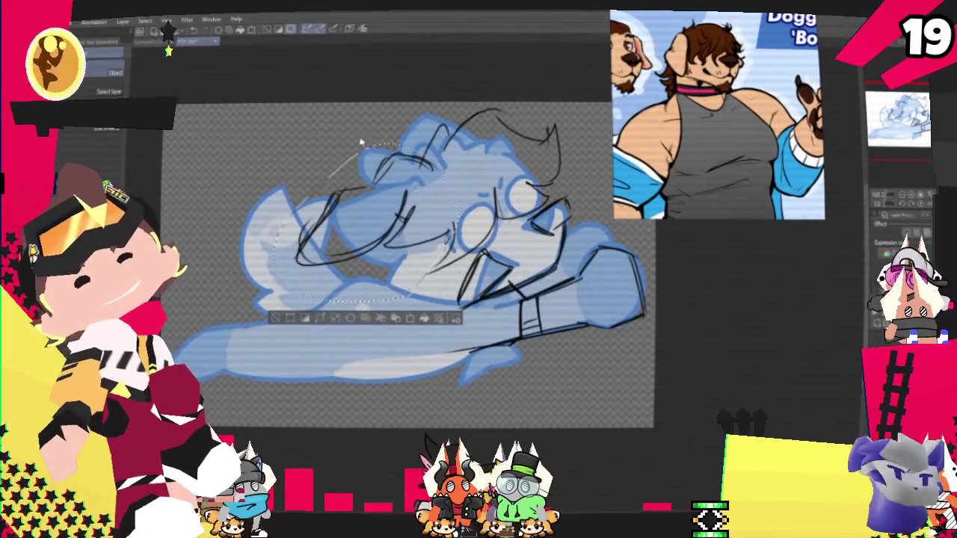
# - Rotate the selected head lines about 15° clockwise with Free Transform and confirm
pyautogui.rightClick(390, 212)
pyautogui.click(433, 334)
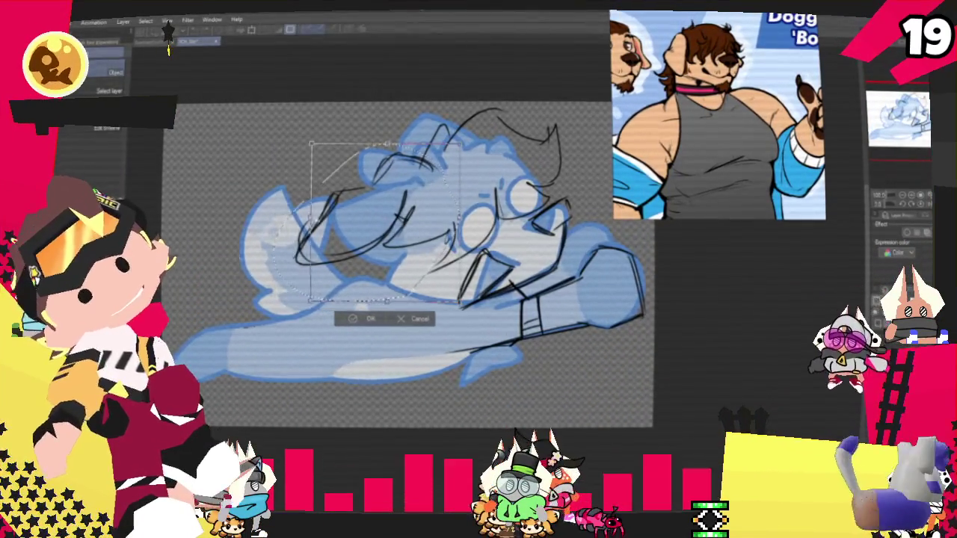
pyautogui.moveTo(467, 302); pyautogui.dragTo(427, 292)
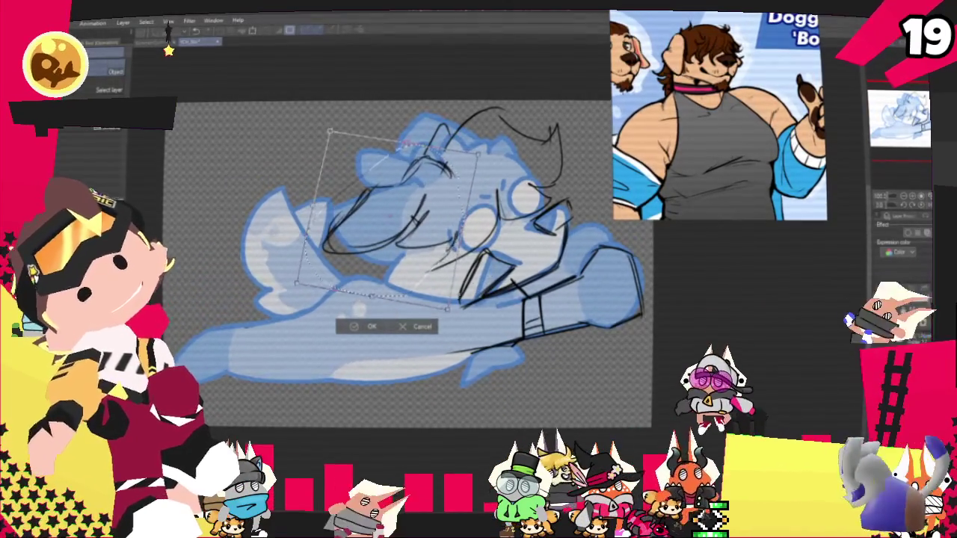
pyautogui.click(367, 329)
pyautogui.press('p')
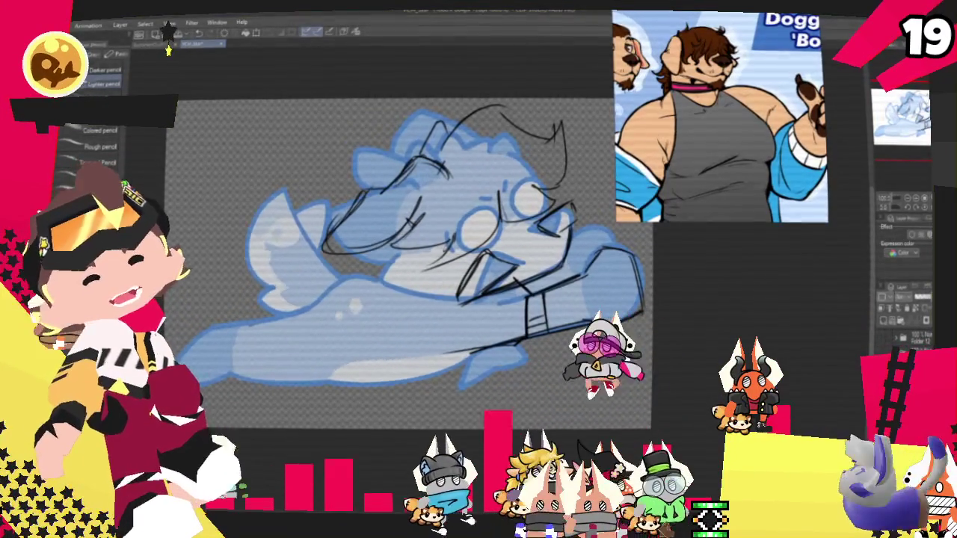
# - Sketch the black jaw curve, the body's left curve and the long bottom edge line
pyautogui.moveTo(383, 256); pyautogui.dragTo(455, 302)
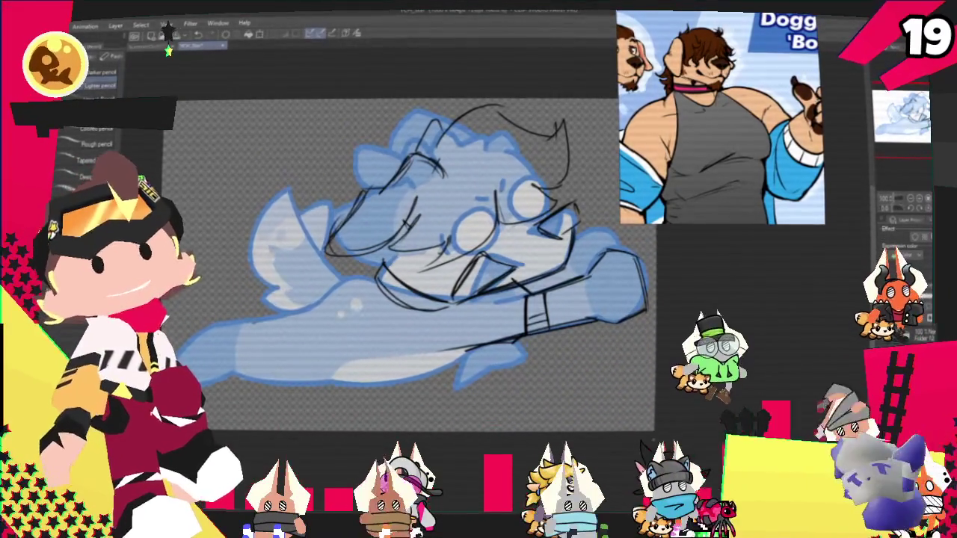
pyautogui.moveTo(411, 247)
pyautogui.mouseDown()
pyautogui.moveTo(456, 231)
pyautogui.moveTo(460, 251)
pyautogui.mouseUp()
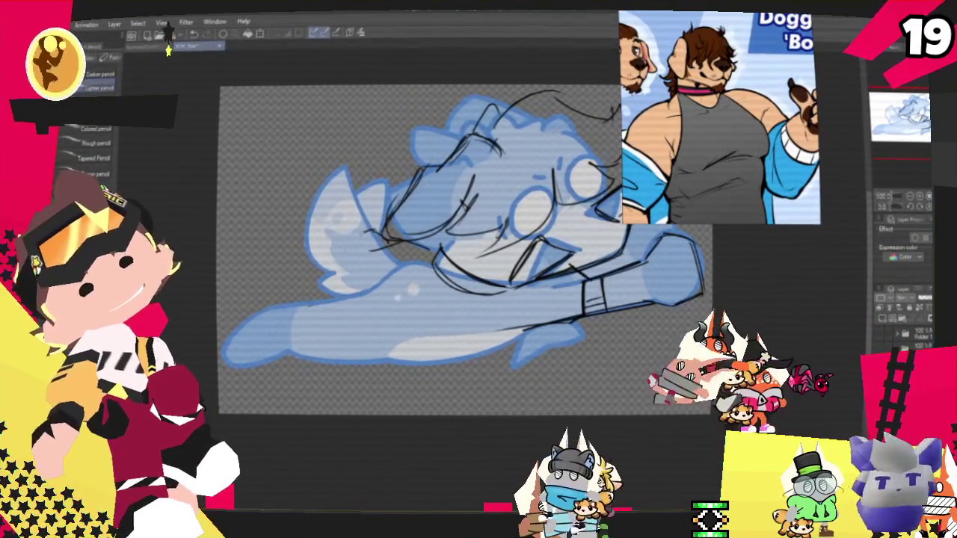
pyautogui.moveTo(351, 240)
pyautogui.mouseDown()
pyautogui.moveTo(345, 333)
pyautogui.moveTo(524, 329)
pyautogui.mouseUp()
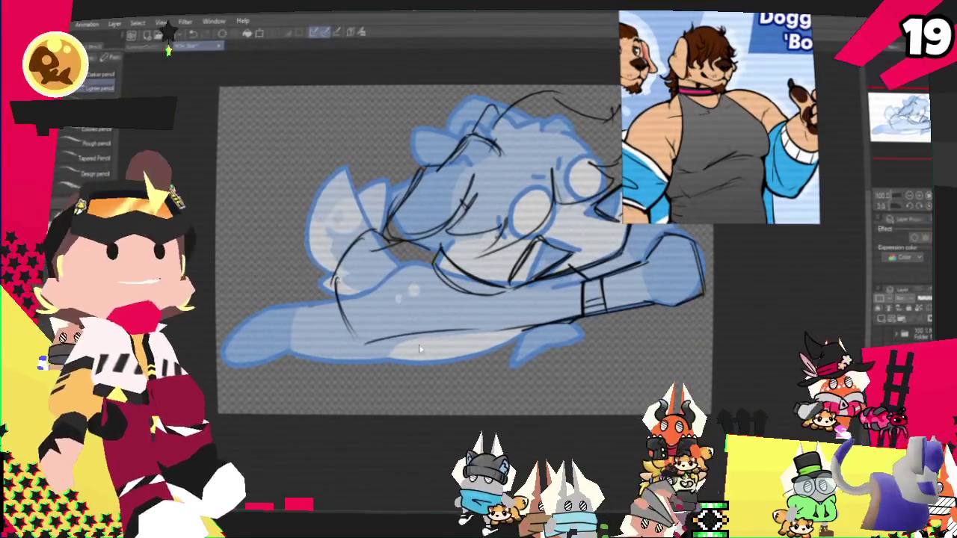
pyautogui.moveTo(448, 331); pyautogui.dragTo(538, 337)
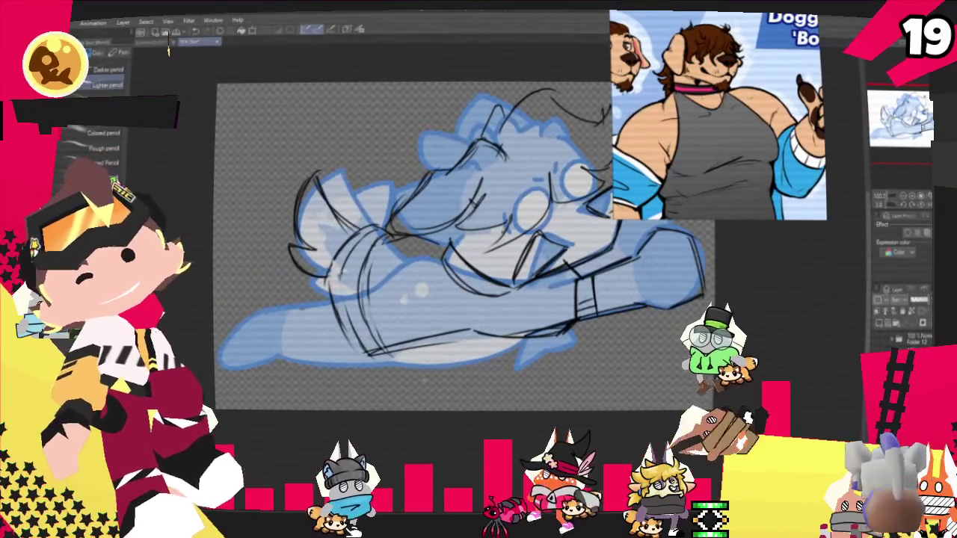
pyautogui.scroll(-1, 463, 247)
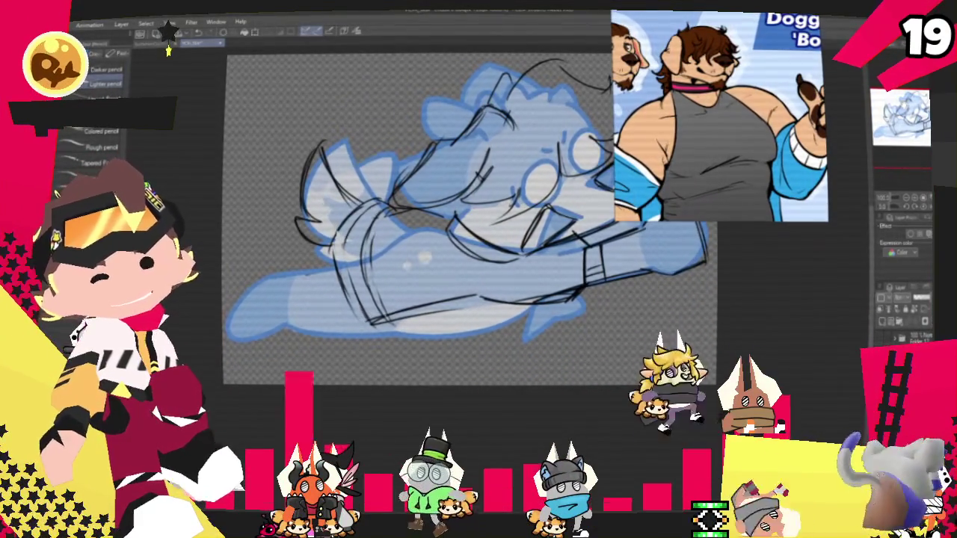
pyautogui.scroll(1, 463, 224)
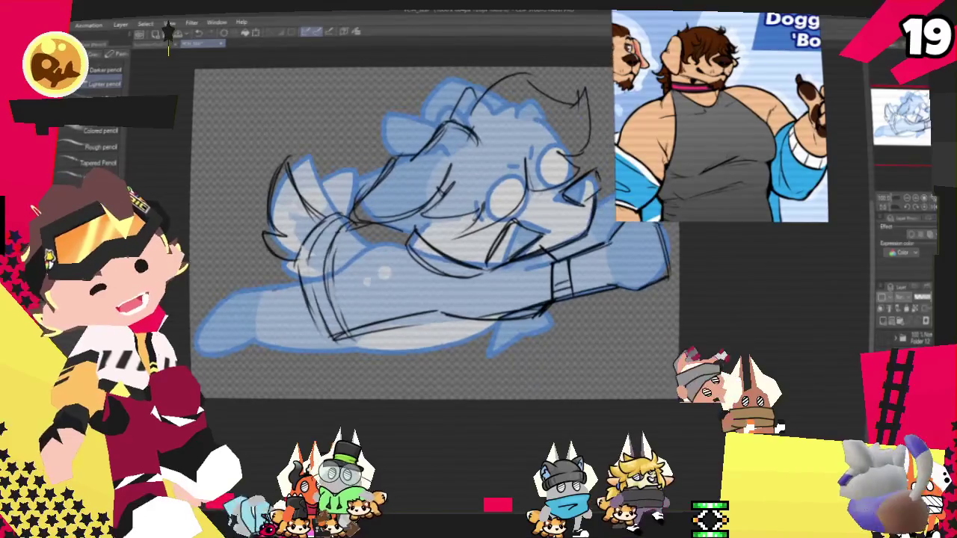
pyautogui.scroll(1, 441, 239)
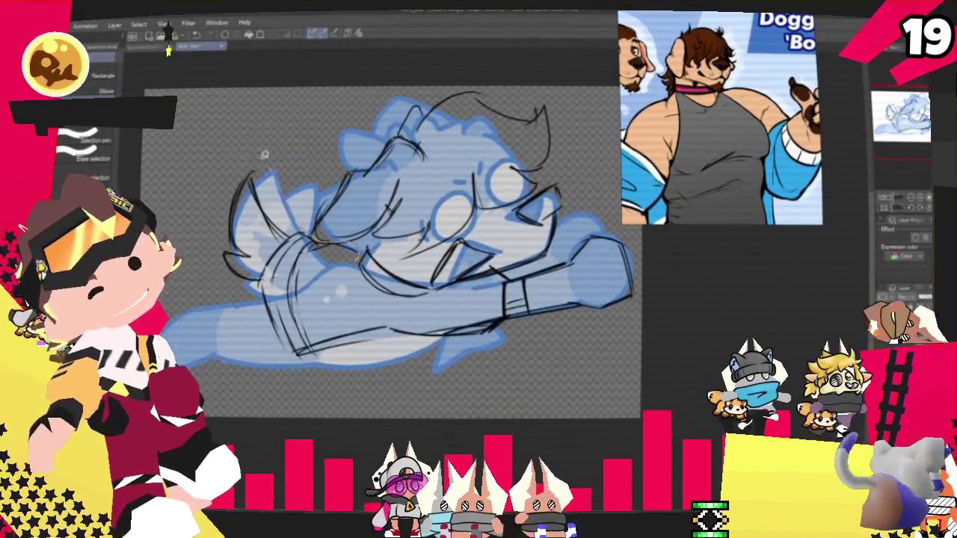
# - Lasso the loose left wing lines, clearing and restoring the selection with Ctrl+D and Ctrl+Z
pyautogui.moveTo(247, 158); pyautogui.dragTo(269, 359)
pyautogui.click(168, 32)
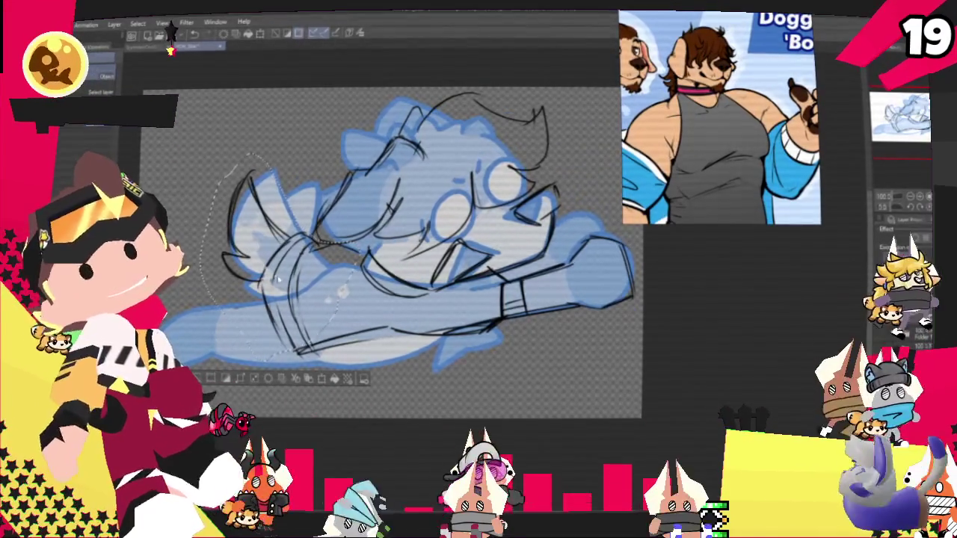
pyautogui.hotkey('ctrl', 'd')
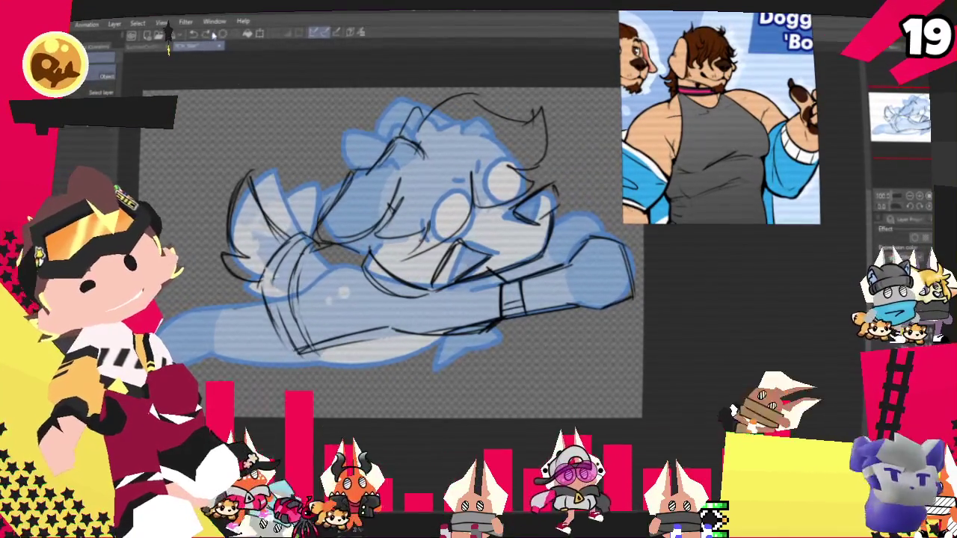
pyautogui.hotkey('ctrl', 'z')
pyautogui.rightClick(294, 285)
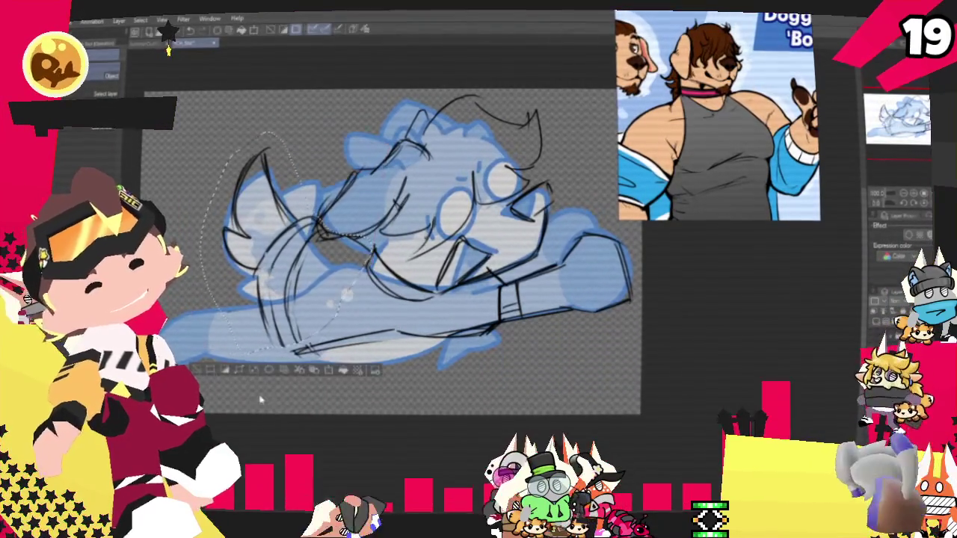
pyautogui.press('p')
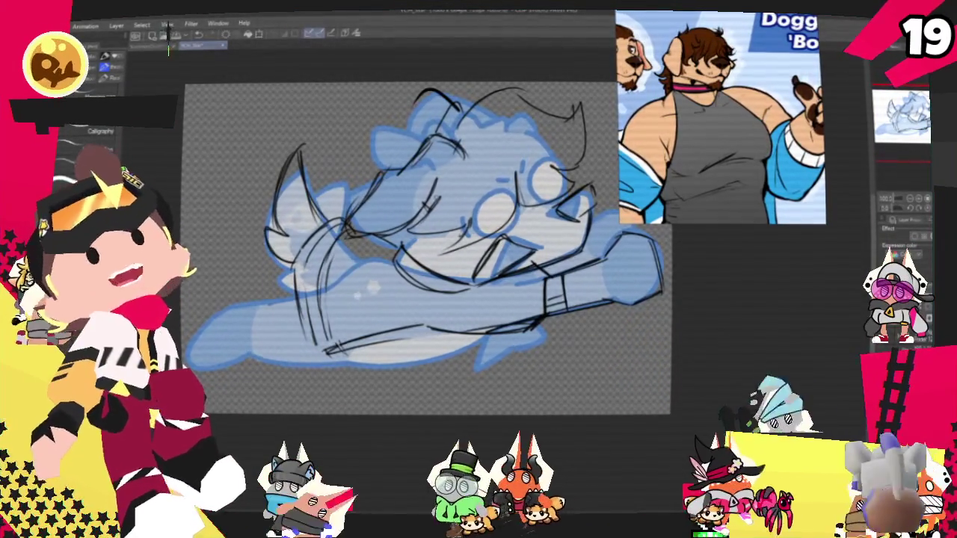
pyautogui.moveTo(418, 247); pyautogui.dragTo(519, 232)
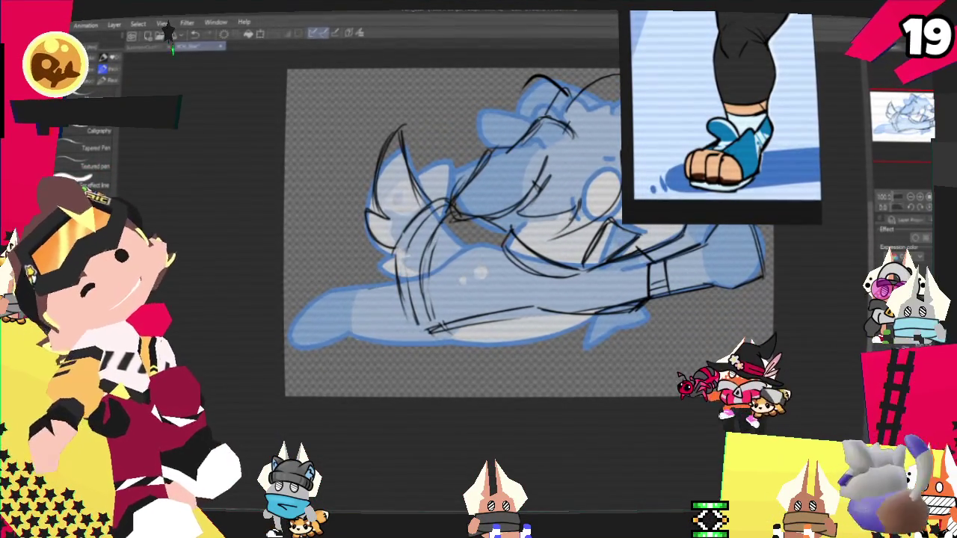
# - Ink diagonal and vertical strokes on the lower-left arm and along its bottom edge
pyautogui.moveTo(330, 277)
pyautogui.mouseDown()
pyautogui.moveTo(293, 321)
pyautogui.moveTo(414, 336)
pyautogui.mouseUp()
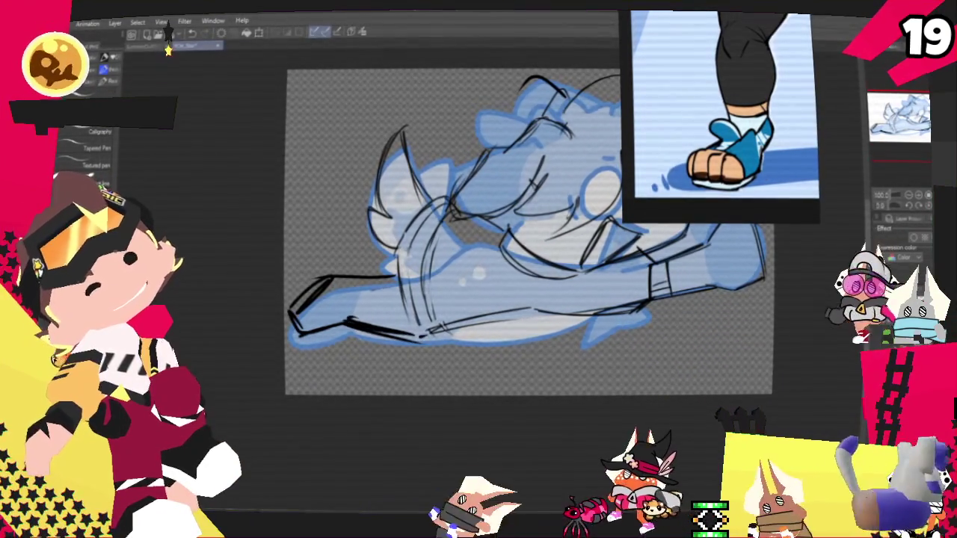
pyautogui.moveTo(346, 284); pyautogui.dragTo(343, 321)
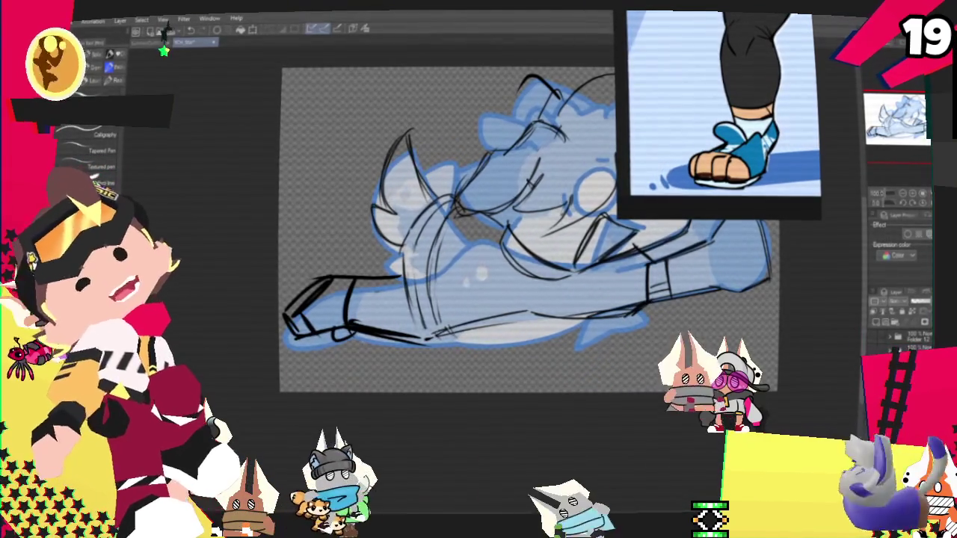
pyautogui.moveTo(508, 346); pyautogui.dragTo(401, 338)
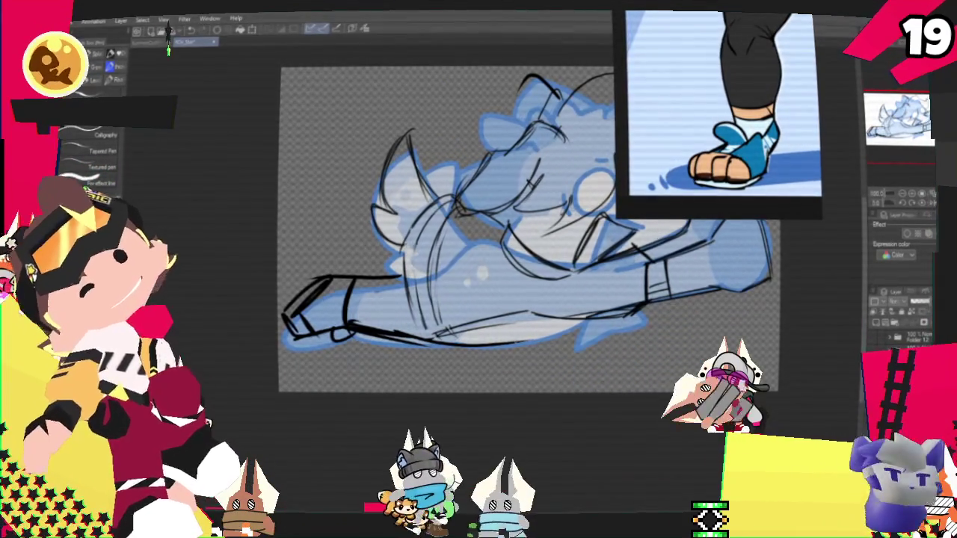
pyautogui.moveTo(626, 313); pyautogui.dragTo(558, 337)
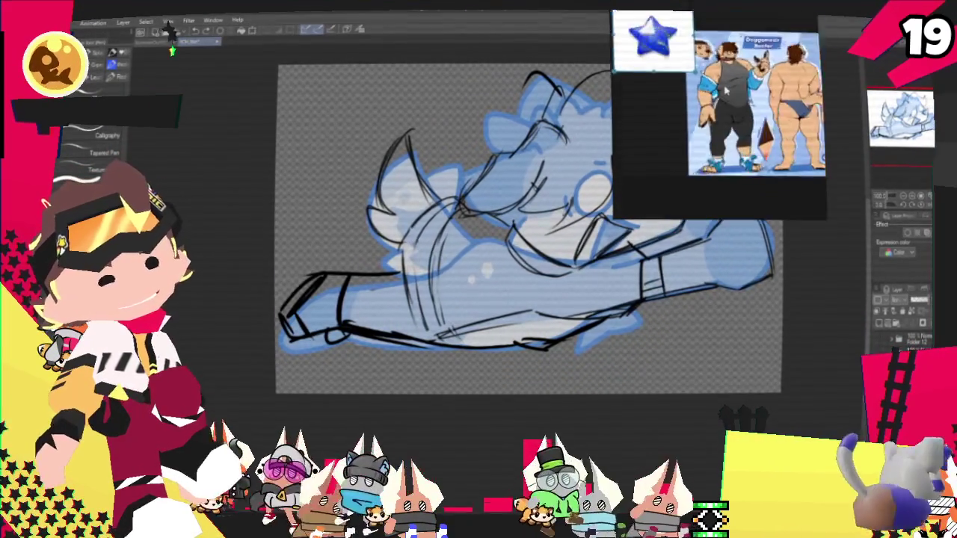
pyautogui.scroll(-3, 725, 91)
pyautogui.scroll(3, 725, 90)
pyautogui.scroll(2, 725, 91)
pyautogui.scroll(2, 724, 90)
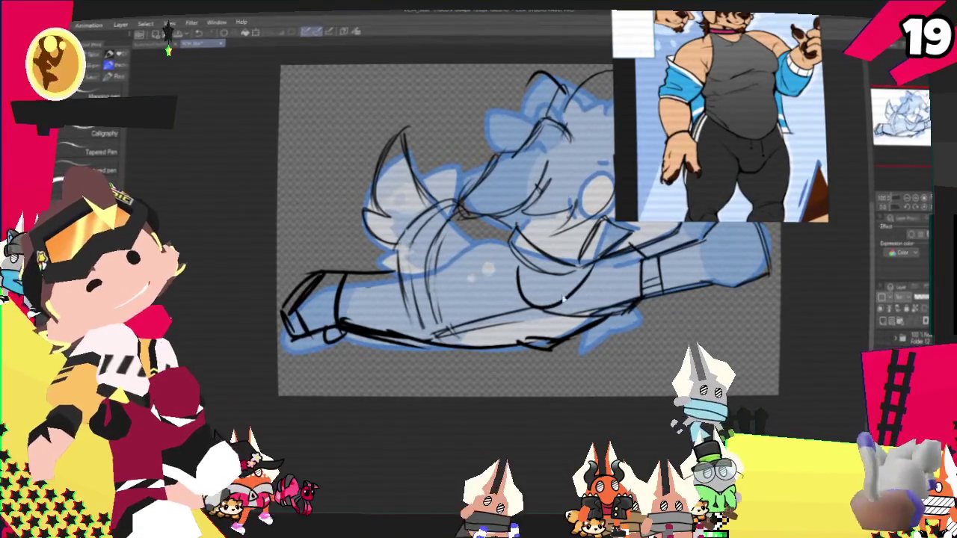
# - Add dark strokes on the arm's lower right, a diagonal arm line, and a mark near the fist
pyautogui.moveTo(572, 345); pyautogui.dragTo(632, 314)
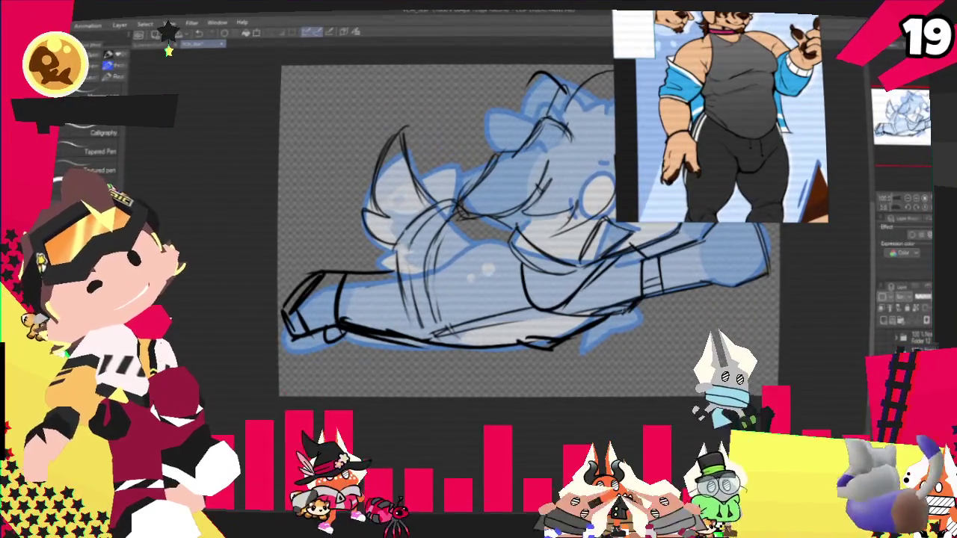
pyautogui.moveTo(515, 247); pyautogui.dragTo(479, 299)
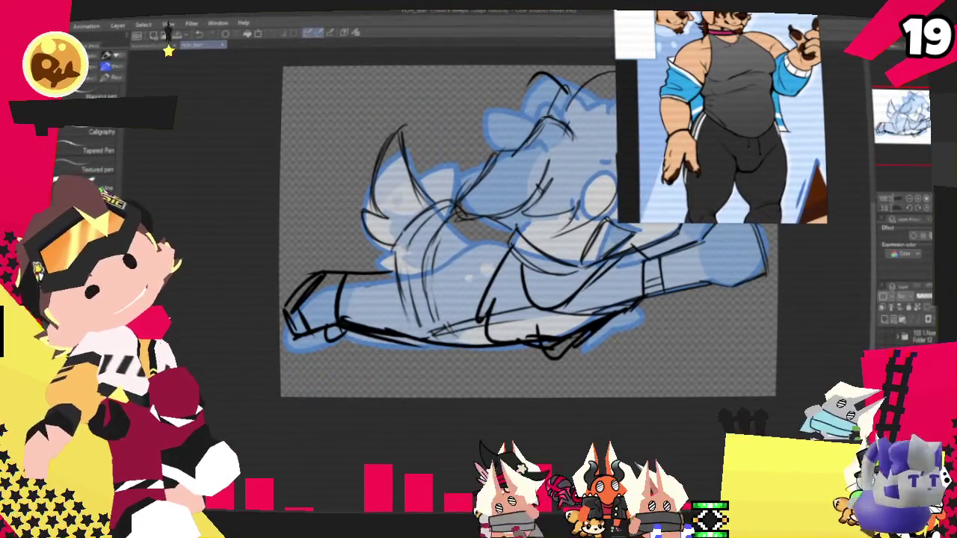
pyautogui.moveTo(523, 224)
pyautogui.mouseDown()
pyautogui.moveTo(464, 276)
pyautogui.moveTo(429, 289)
pyautogui.moveTo(438, 283)
pyautogui.mouseUp()
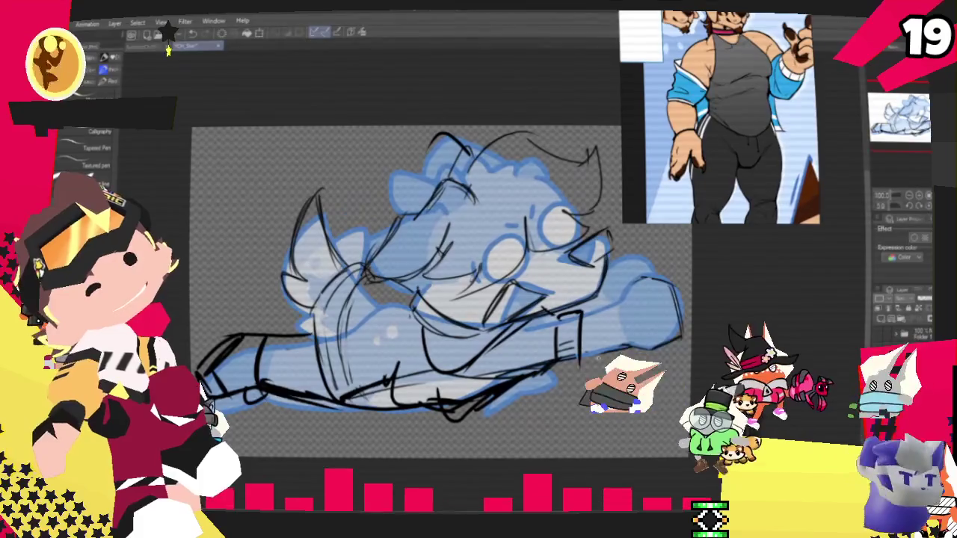
pyautogui.moveTo(579, 314)
pyautogui.mouseDown()
pyautogui.moveTo(581, 366)
pyautogui.moveTo(645, 345)
pyautogui.moveTo(634, 295)
pyautogui.mouseUp()
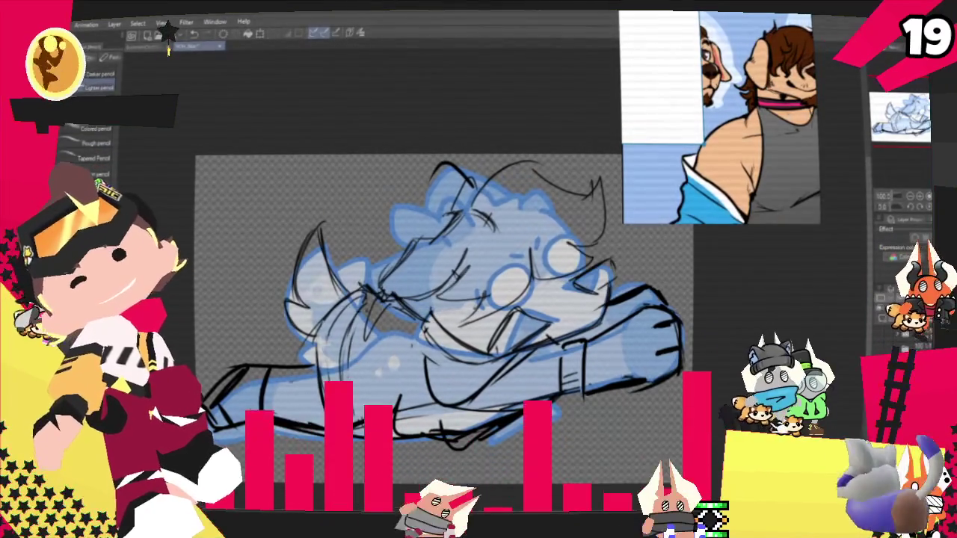
pyautogui.press('p')
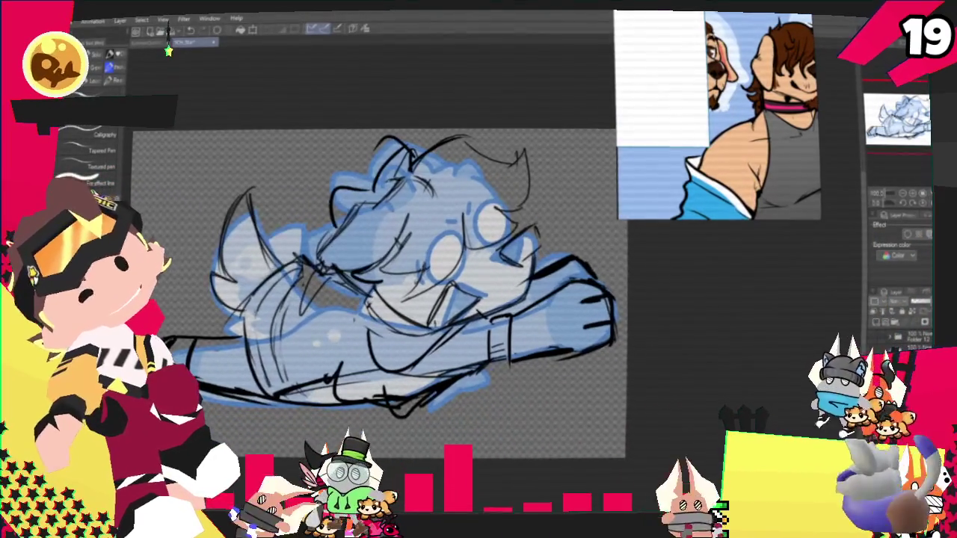
# - Switch to the Selection tool with the Ellipse subtool
pyautogui.press('m')
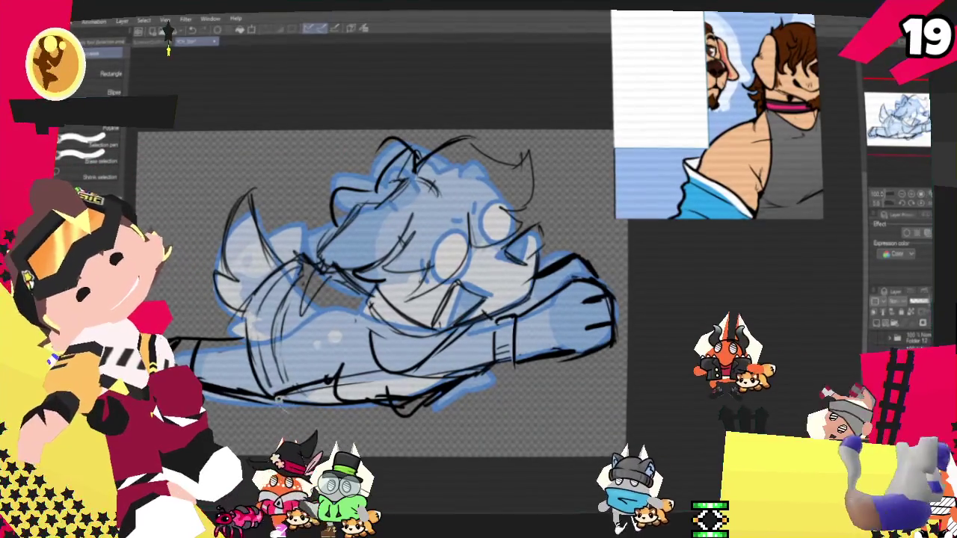
# - Select the whole character with an ellipse and nudge it slightly right and down
pyautogui.moveTo(193, 88); pyautogui.dragTo(676, 432)
pyautogui.press('o')
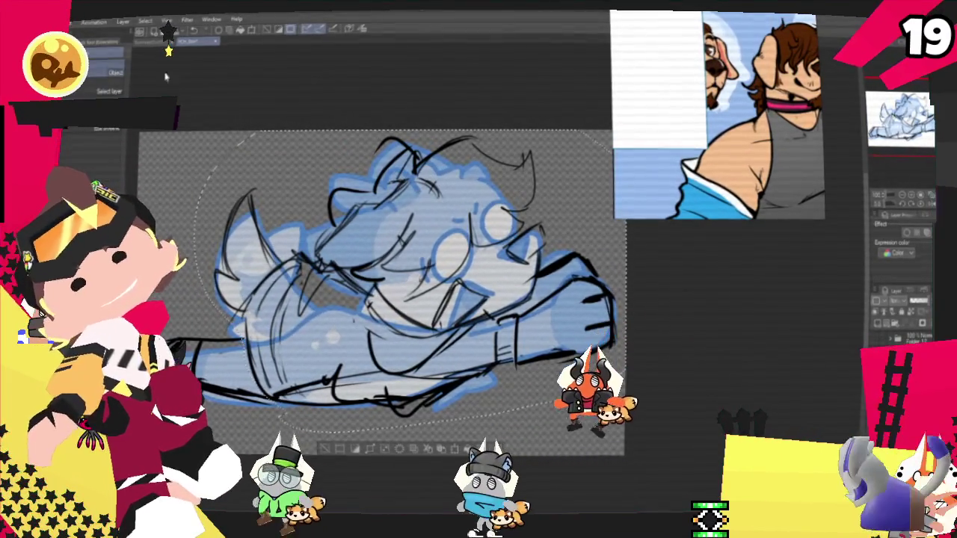
pyautogui.rightClick(491, 289)
pyautogui.click(539, 390)
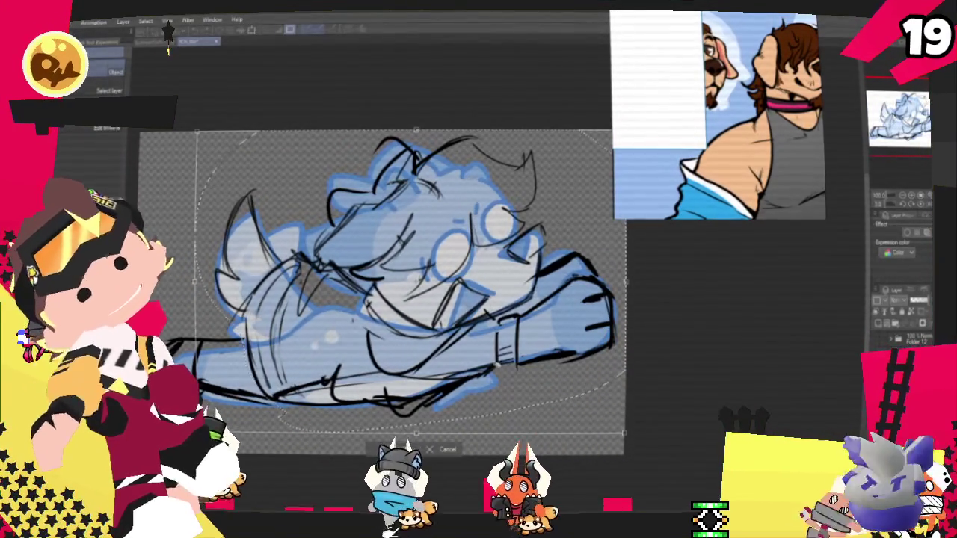
pyautogui.moveTo(579, 365); pyautogui.dragTo(584, 369)
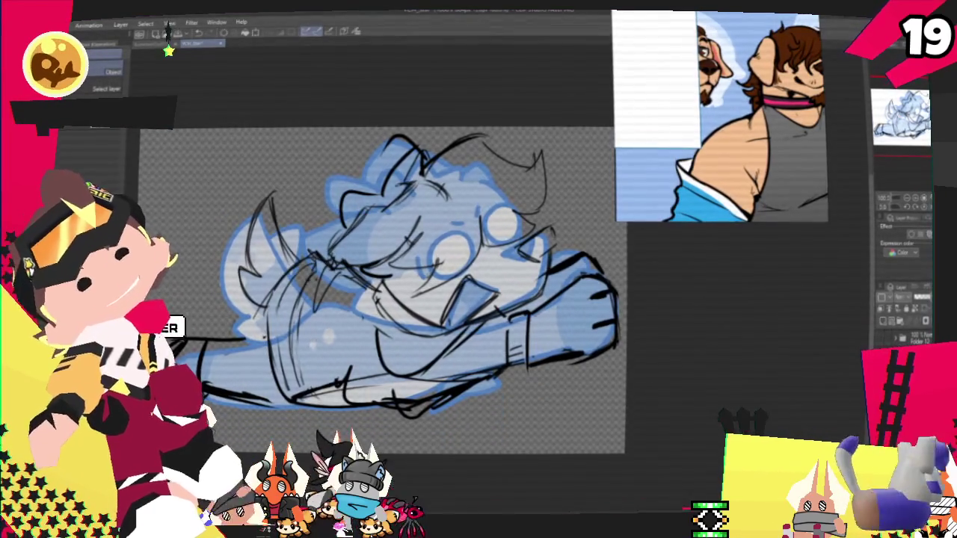
pyautogui.press('p')
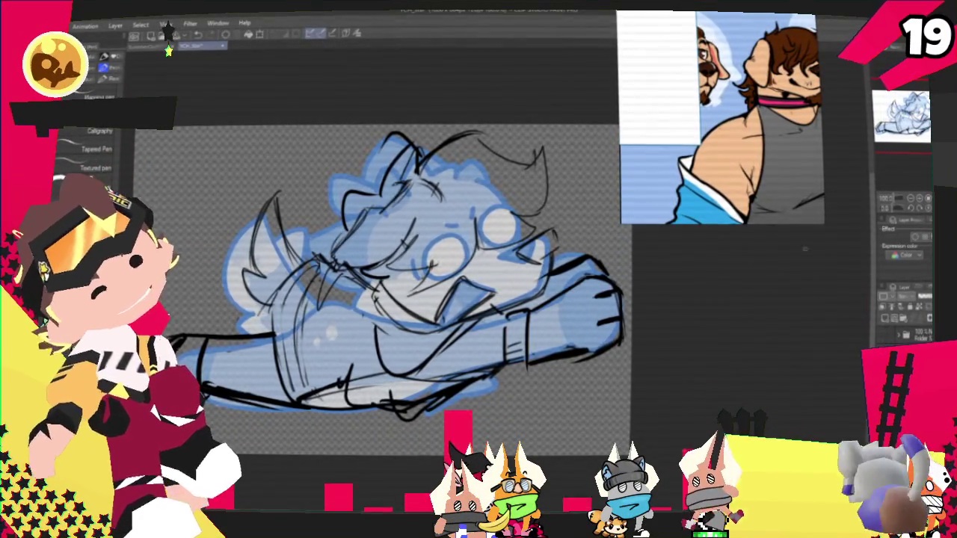
# - Zoom out to the whole canvas, zoom back in, and recentre the view on the sketch
pyautogui.hotkey('ctrl', '-')
pyautogui.scroll(2, 787, 98)
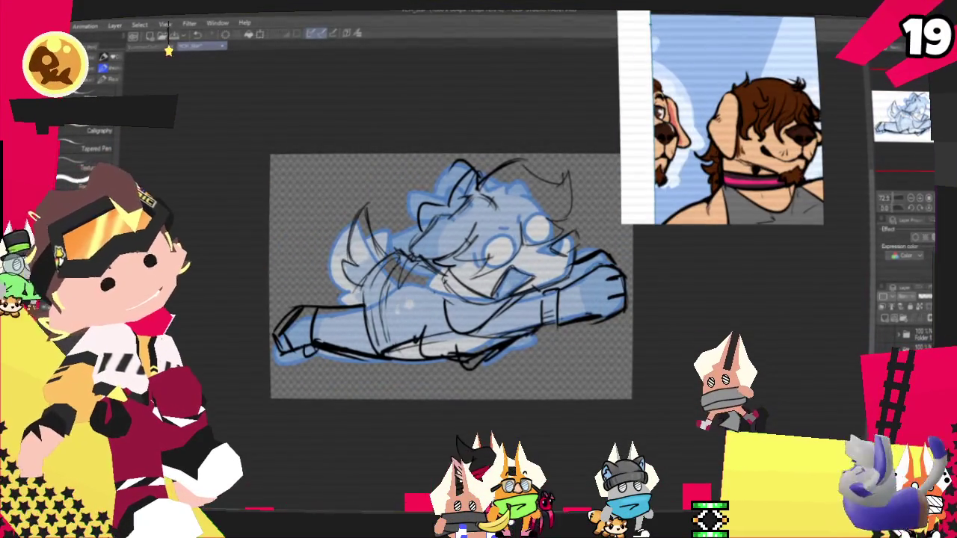
pyautogui.hotkey('ctrl', '+')
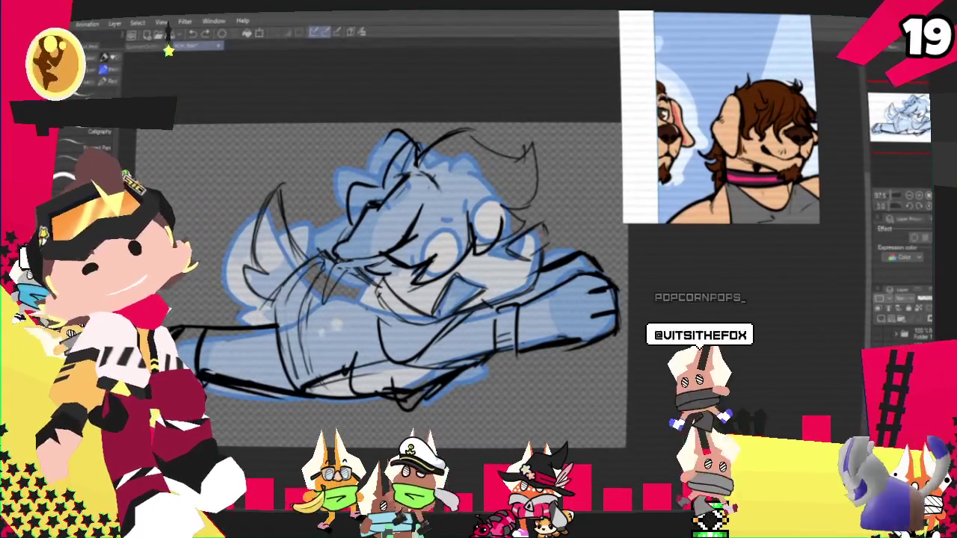
pyautogui.moveTo(418, 284); pyautogui.dragTo(519, 317)
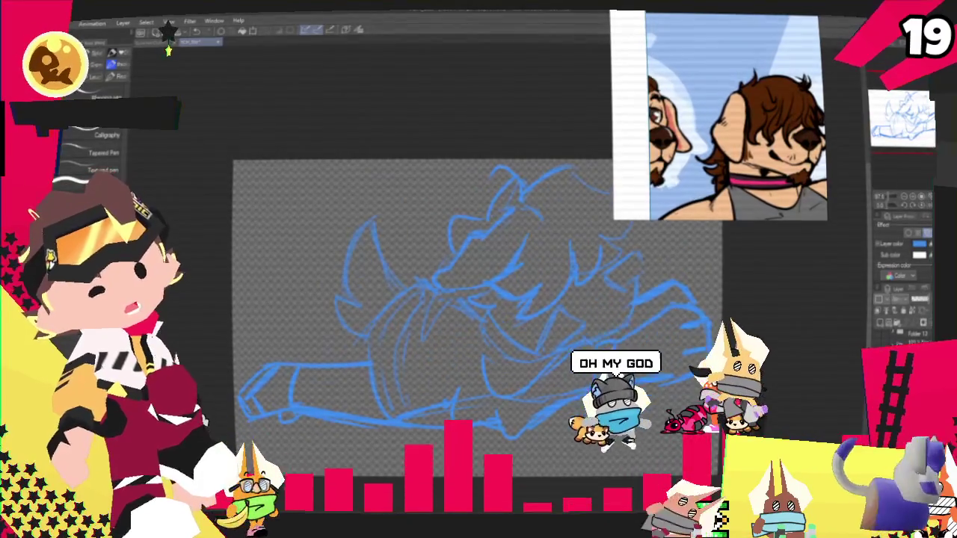
# - Recentre the view and test the black pen with a zigzag stroke over the blue sketch
pyautogui.moveTo(901, 120); pyautogui.dragTo(930, 148)
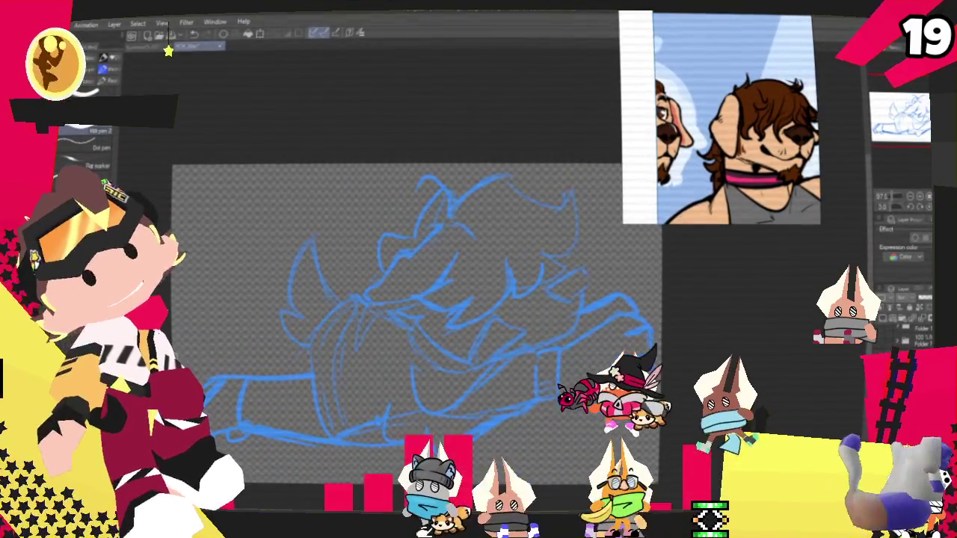
pyautogui.moveTo(409, 277)
pyautogui.mouseDown()
pyautogui.moveTo(523, 257)
pyautogui.moveTo(581, 402)
pyautogui.moveTo(636, 437)
pyautogui.mouseUp()
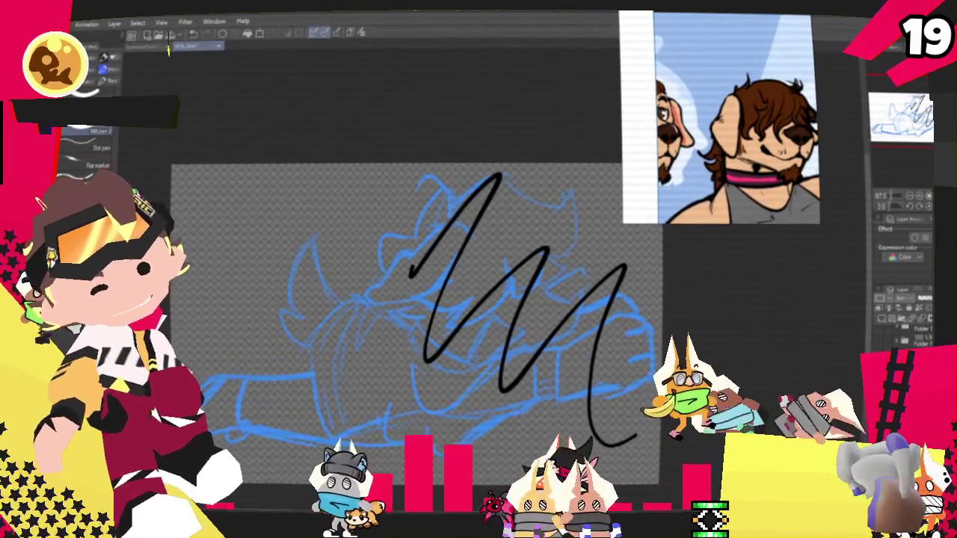
# - Undo the test zigzag and ink the first diamond-shaped nose lines on the snout
pyautogui.hotkey('ctrl', 'z')
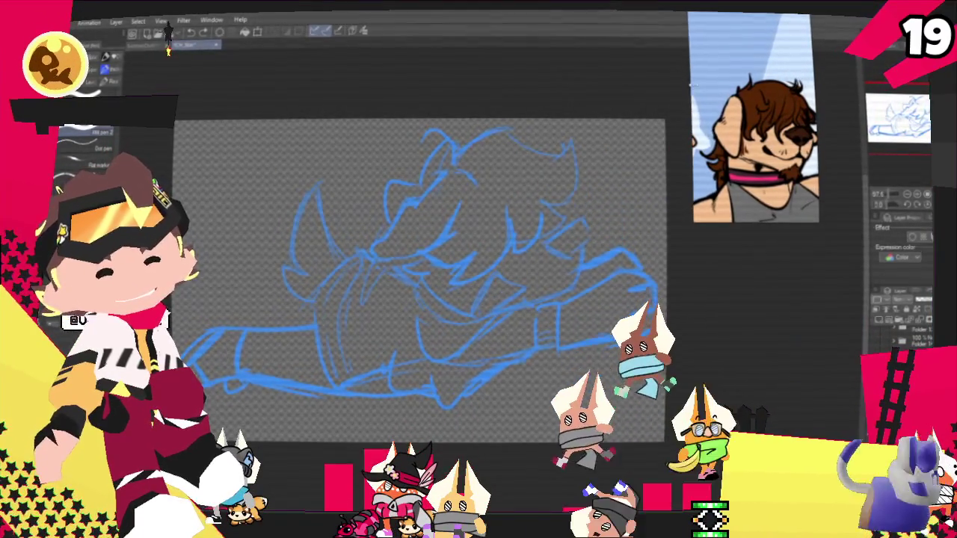
pyautogui.scroll(3, 533, 237)
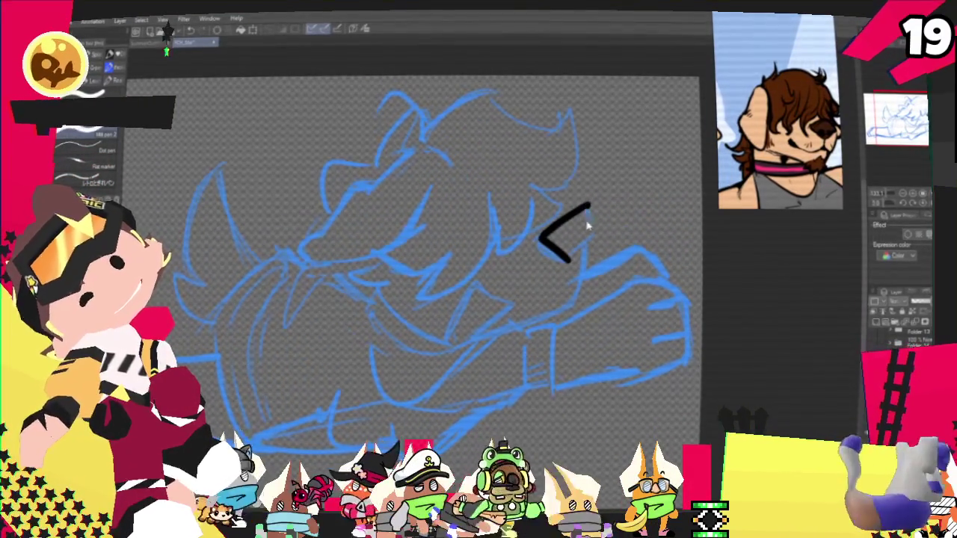
pyautogui.moveTo(540, 239); pyautogui.dragTo(570, 213)
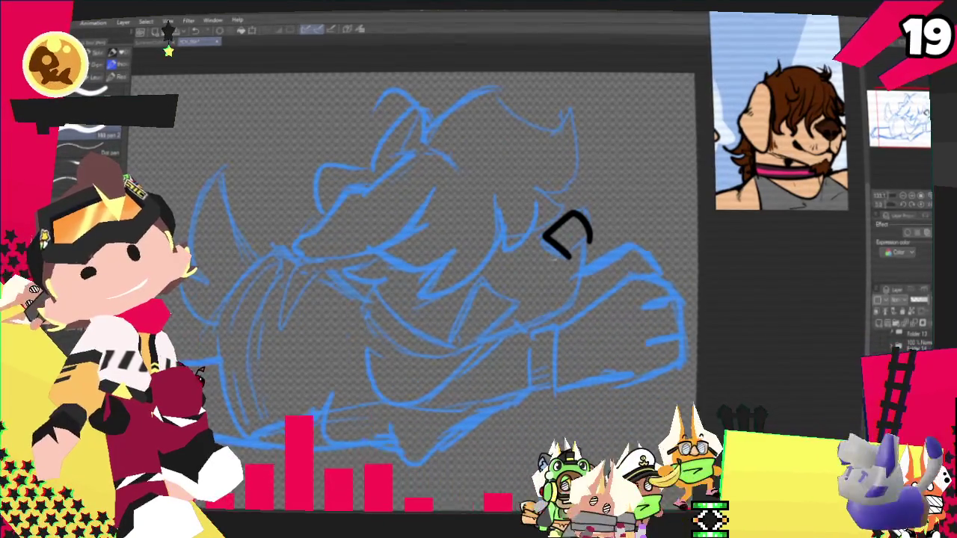
pyautogui.moveTo(592, 239); pyautogui.dragTo(568, 258)
pyautogui.hotkey('ctrl', 'z')
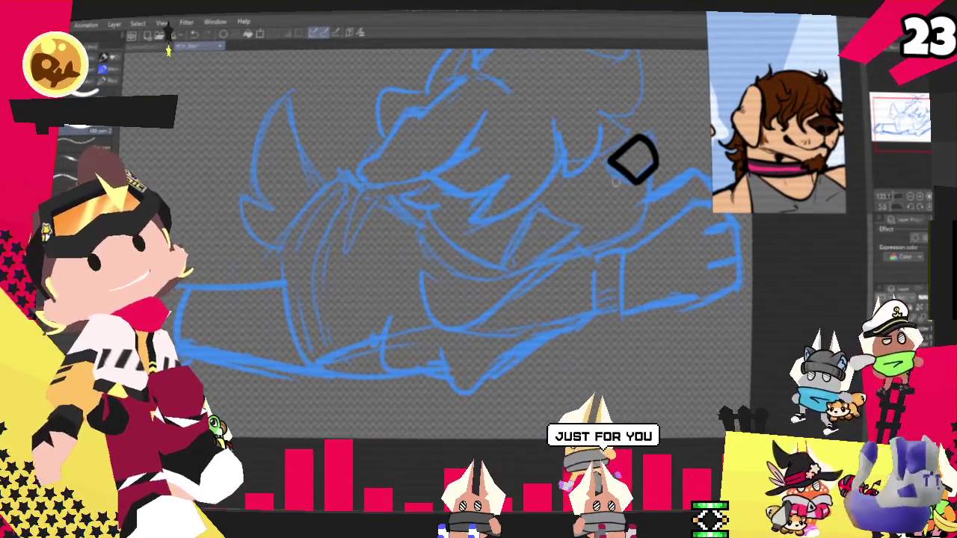
# - Redraw the nose as a hooked stroke, trying and undoing lines below and beside it
pyautogui.moveTo(639, 173)
pyautogui.mouseDown()
pyautogui.moveTo(560, 252)
pyautogui.moveTo(634, 228)
pyautogui.mouseUp()
pyautogui.hotkey('ctrl', 'z')
pyautogui.hotkey('ctrl', 'z')
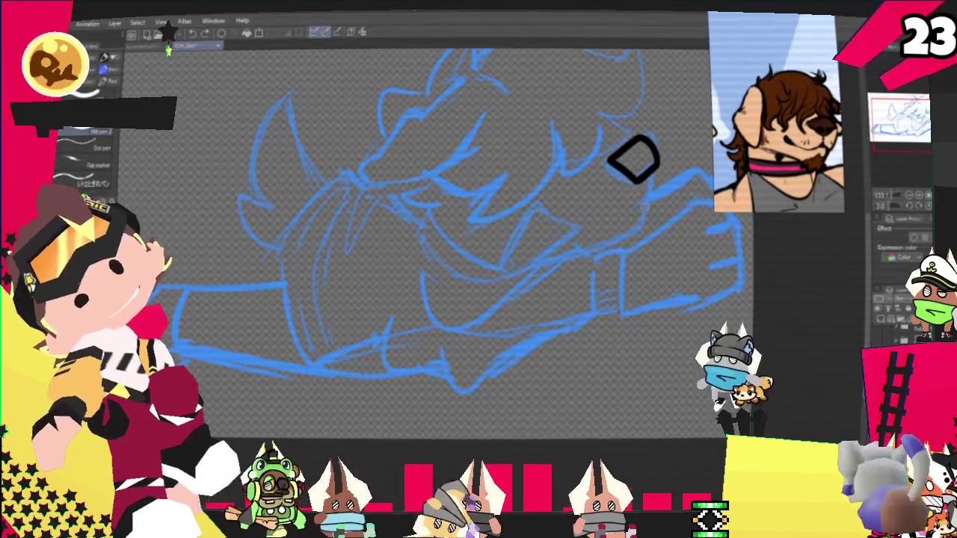
pyautogui.moveTo(645, 176)
pyautogui.mouseDown()
pyautogui.moveTo(658, 150)
pyautogui.moveTo(627, 146)
pyautogui.mouseUp()
pyautogui.hotkey('ctrl', 'z')
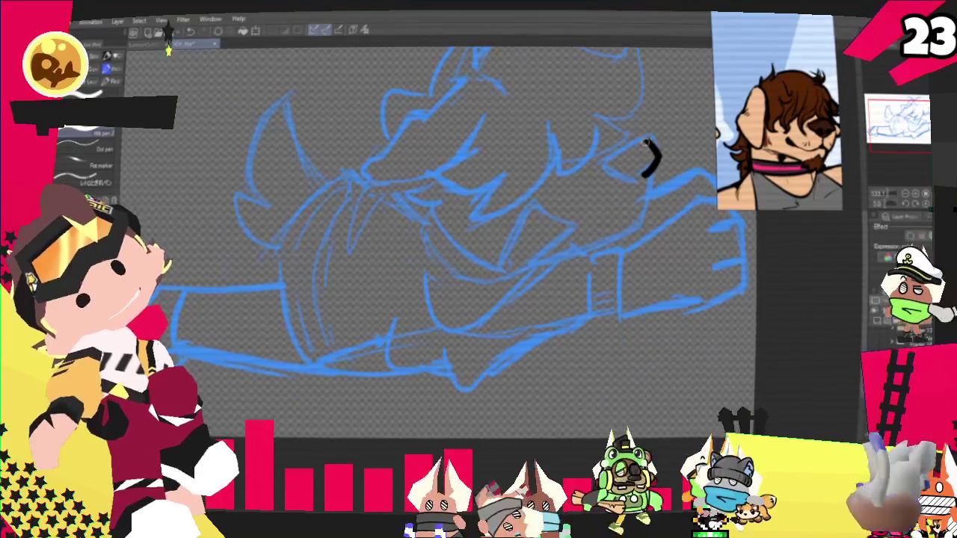
pyautogui.moveTo(643, 141)
pyautogui.mouseDown()
pyautogui.moveTo(620, 149)
pyautogui.moveTo(639, 177)
pyautogui.moveTo(632, 230)
pyautogui.moveTo(531, 260)
pyautogui.mouseUp()
pyautogui.hotkey('ctrl', 'z')
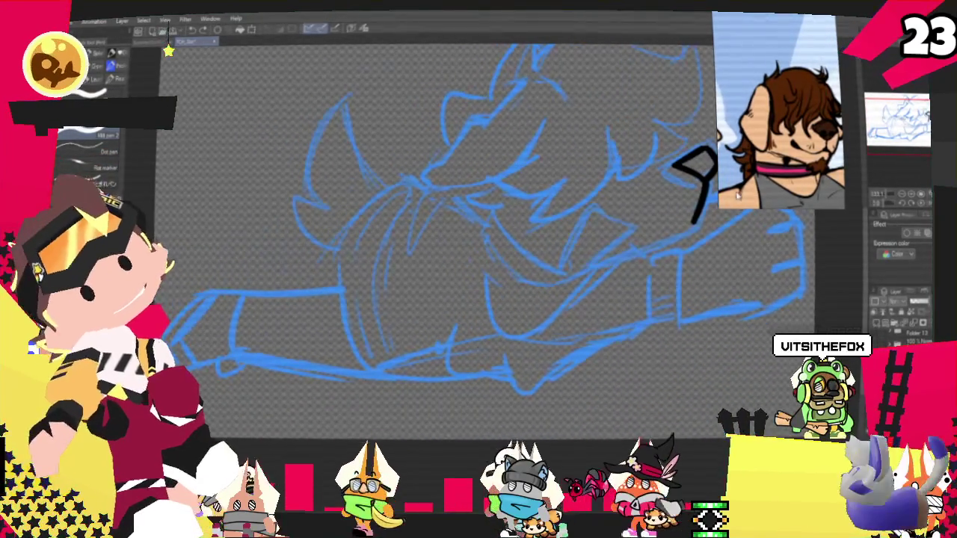
# - Draw the long jaw line sweeping down-left from the snout, toggling undo/redo to compare it
pyautogui.moveTo(699, 213); pyautogui.dragTo(574, 274)
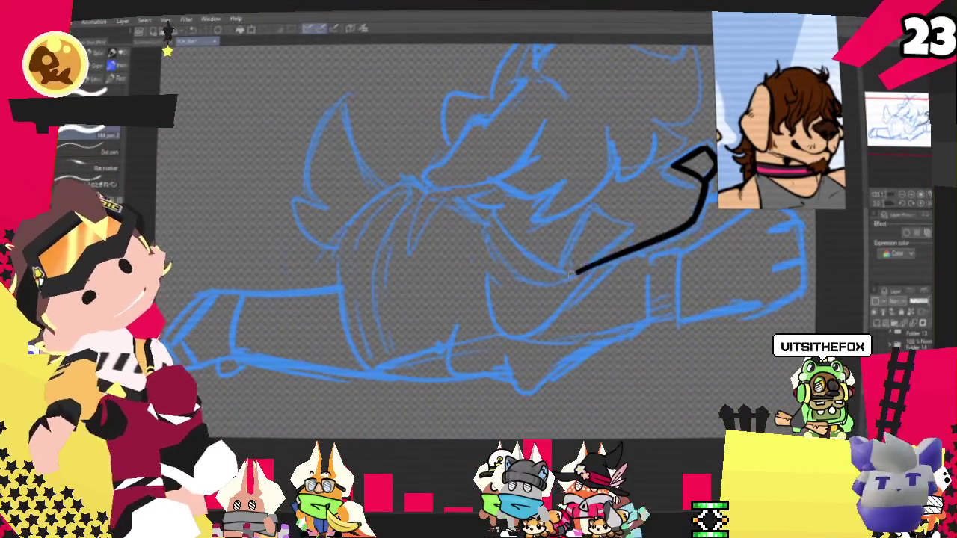
pyautogui.hotkey('ctrl', 'z')
pyautogui.hotkey('ctrl', 'y')
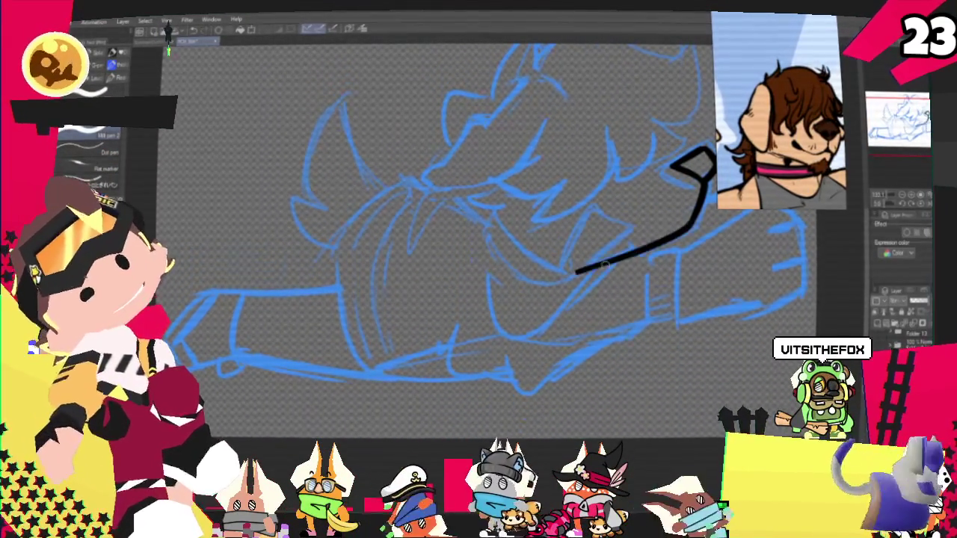
pyautogui.hotkey('ctrl', 'z')
pyautogui.hotkey('ctrl', 'y')
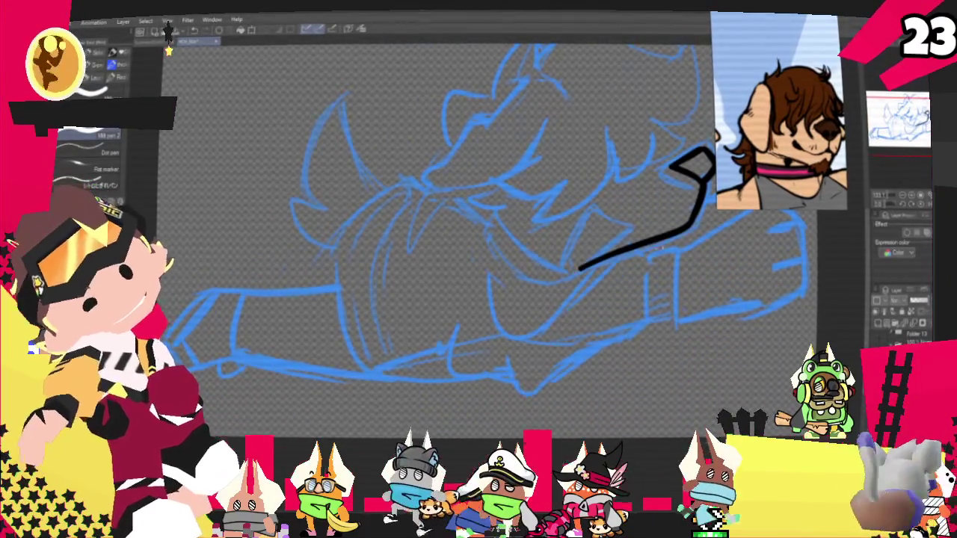
pyautogui.hotkey('ctrl', 'z')
pyautogui.hotkey('ctrl', 'y')
pyautogui.hotkey('ctrl', 'z')
pyautogui.hotkey('ctrl', 'y')
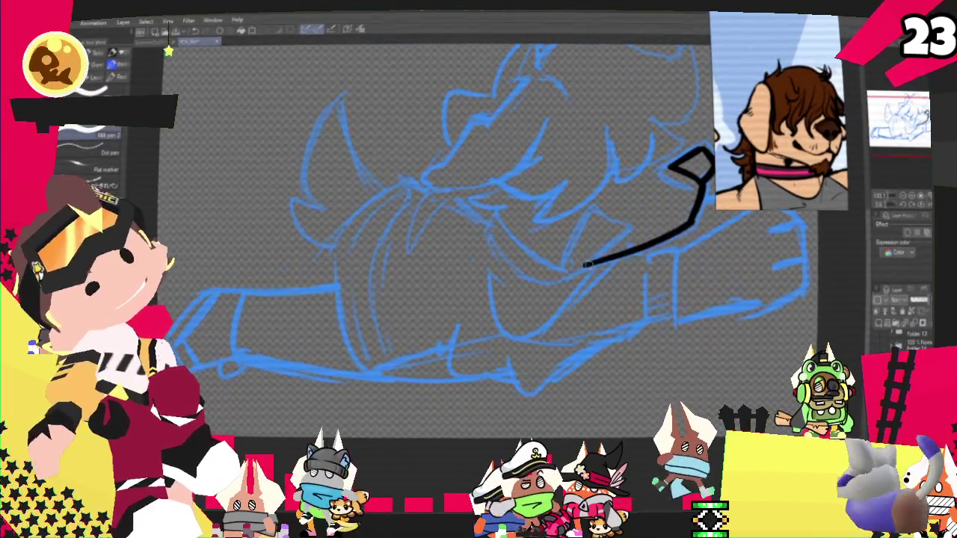
pyautogui.hotkey('ctrl', 'z')
pyautogui.hotkey('ctrl', 'y')
pyautogui.hotkey('ctrl', 'z')
pyautogui.hotkey('ctrl', 'y')
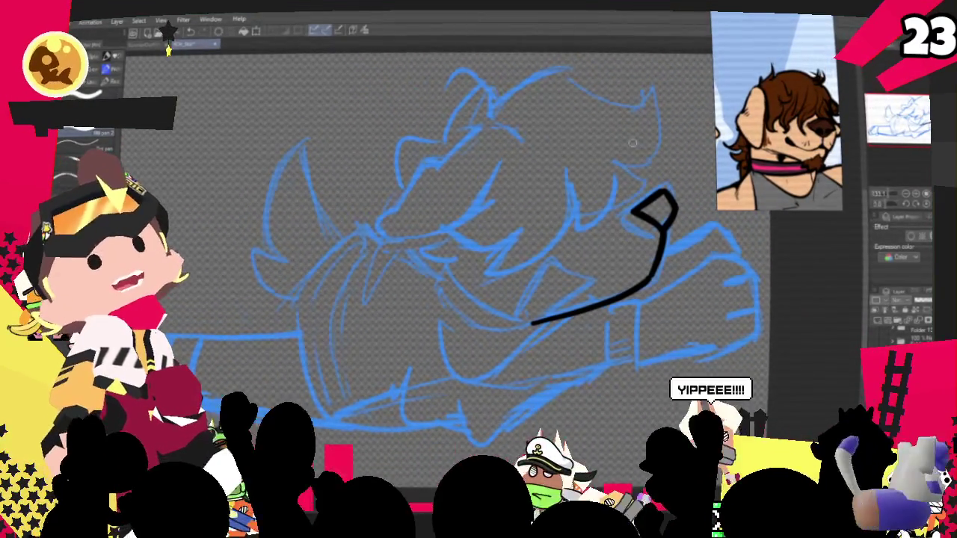
# - Ink the short lower jaw curve, redrawing it once and closing it into a loop
pyautogui.moveTo(513, 323); pyautogui.dragTo(558, 262)
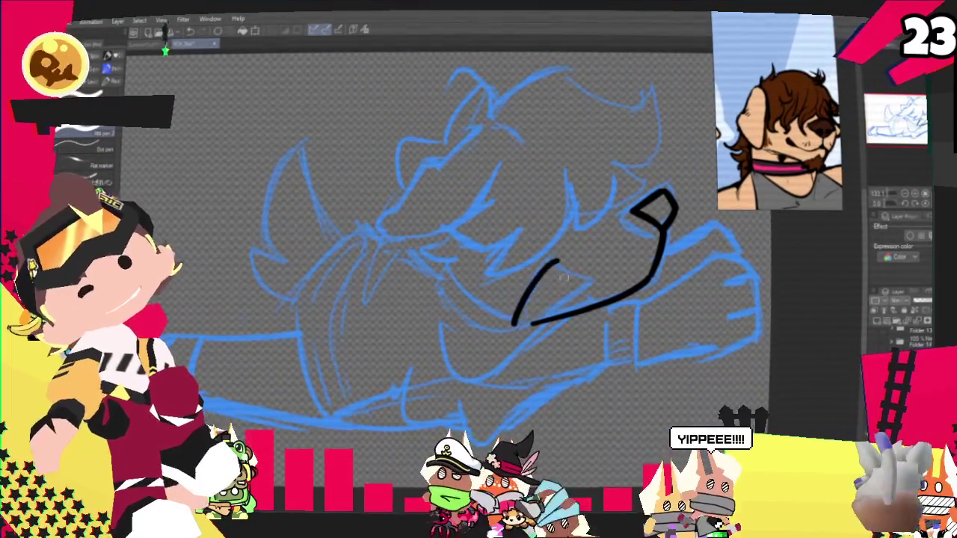
pyautogui.hotkey('ctrl', 'z')
pyautogui.moveTo(519, 314)
pyautogui.mouseDown()
pyautogui.moveTo(552, 260)
pyautogui.moveTo(583, 281)
pyautogui.mouseUp()
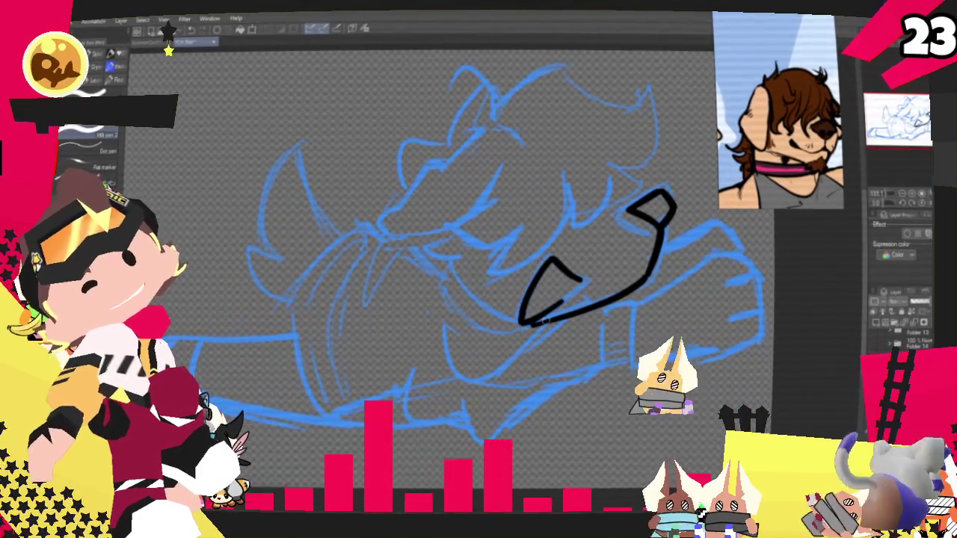
pyautogui.moveTo(521, 314); pyautogui.dragTo(564, 298)
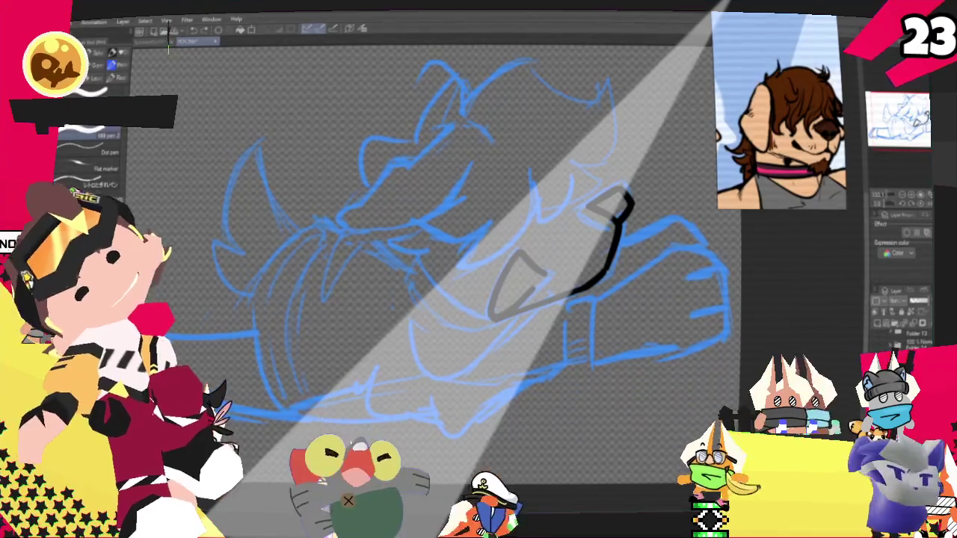
# - Ink a curve beneath the jaw, hook a short stroke onto it, and extend it along the sketch
pyautogui.moveTo(413, 257); pyautogui.dragTo(478, 314)
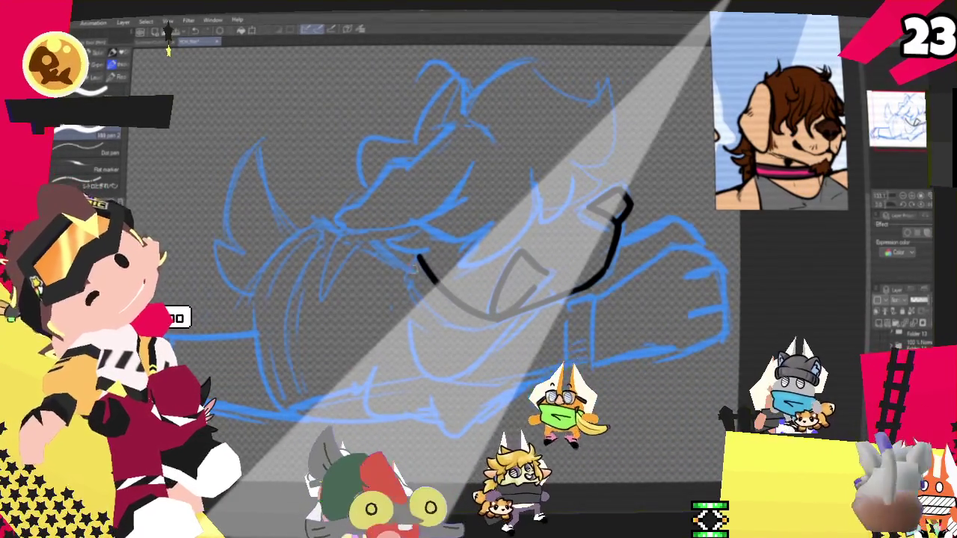
pyautogui.moveTo(405, 279); pyautogui.dragTo(417, 256)
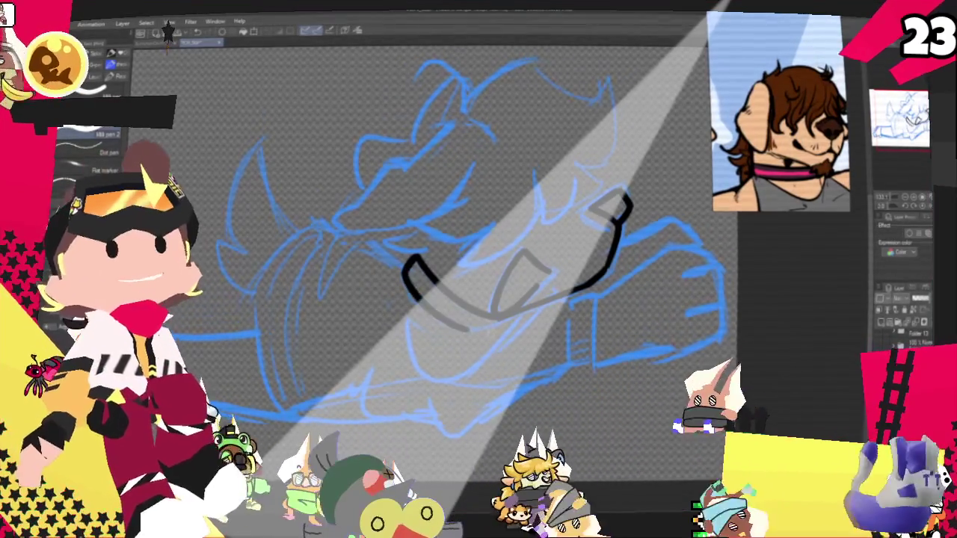
pyautogui.moveTo(409, 256); pyautogui.dragTo(465, 327)
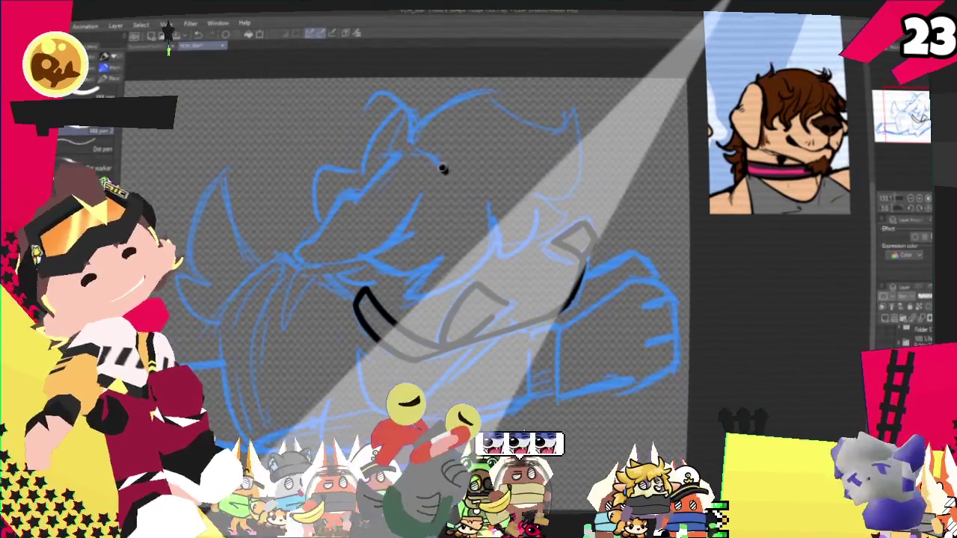
# - Ink the snout outline, replacing a bad arc with a thinner lower-left line and closing its lower loop
pyautogui.moveTo(443, 169); pyautogui.dragTo(349, 216)
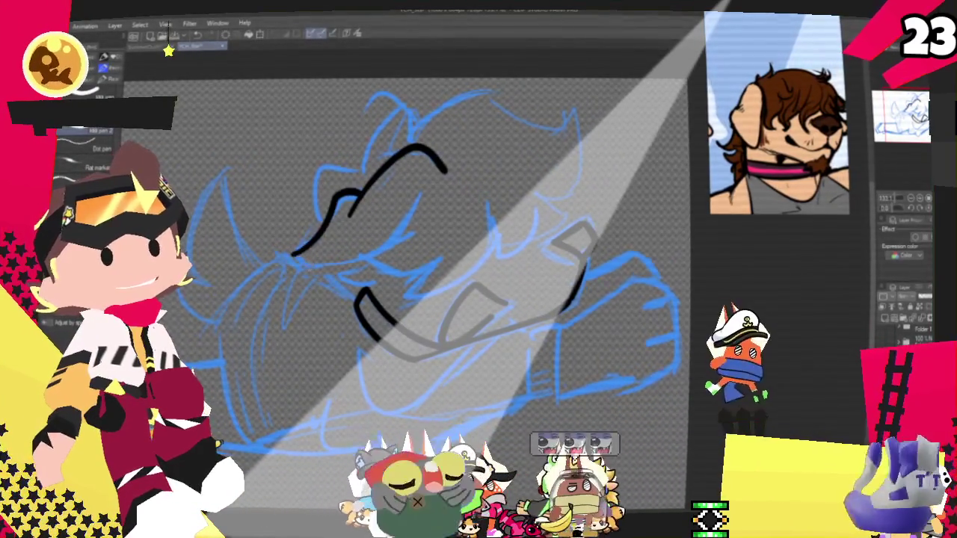
pyautogui.hotkey('ctrl', 'z')
pyautogui.hotkey('ctrl', 'z')
pyautogui.moveTo(351, 198)
pyautogui.mouseDown()
pyautogui.moveTo(299, 247)
pyautogui.moveTo(362, 263)
pyautogui.mouseUp()
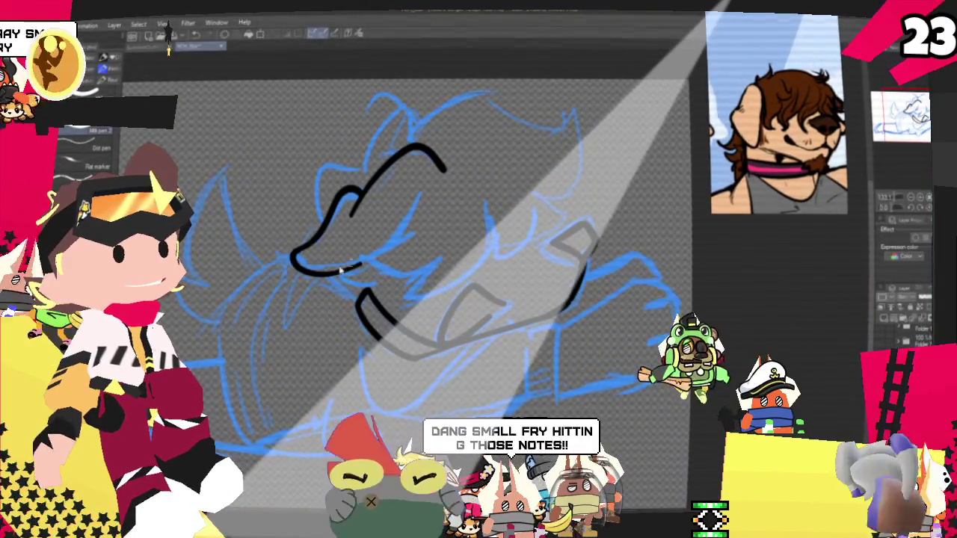
pyautogui.moveTo(299, 249); pyautogui.dragTo(372, 254)
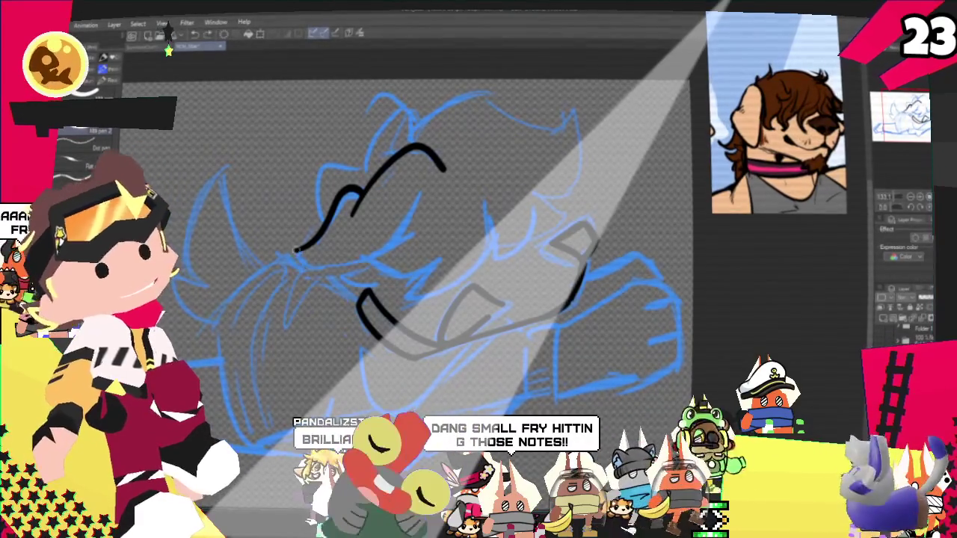
pyautogui.moveTo(293, 258); pyautogui.dragTo(417, 197)
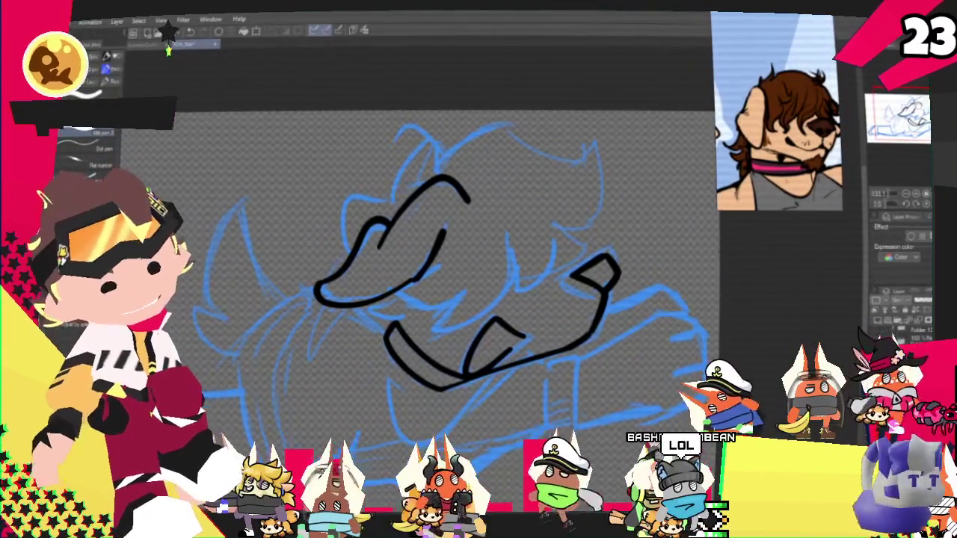
# - Ink a curve over the upper head, a short side line, and a V-stroke by the jaw, discarding the top arc
pyautogui.moveTo(409, 278); pyautogui.dragTo(473, 308)
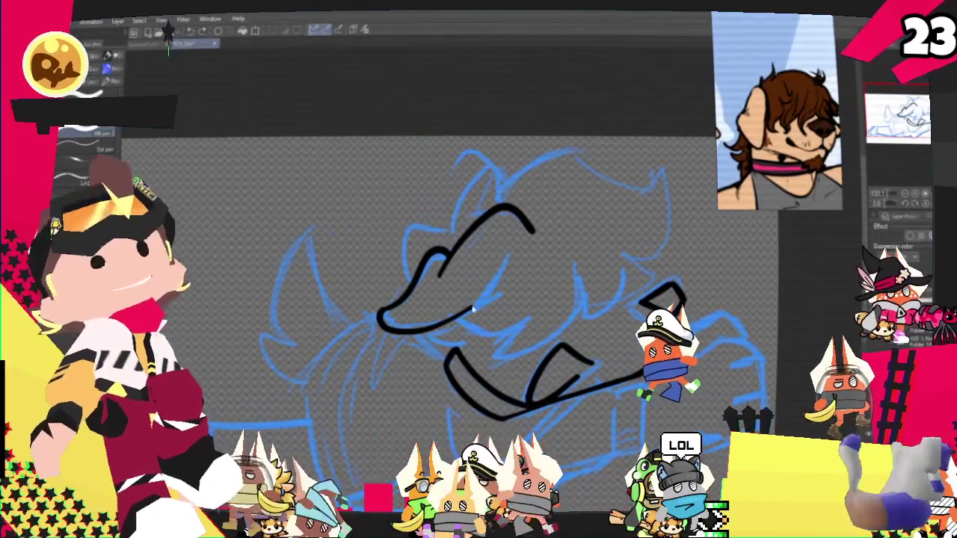
pyautogui.moveTo(411, 239); pyautogui.dragTo(497, 175)
pyautogui.moveTo(520, 254); pyautogui.dragTo(498, 291)
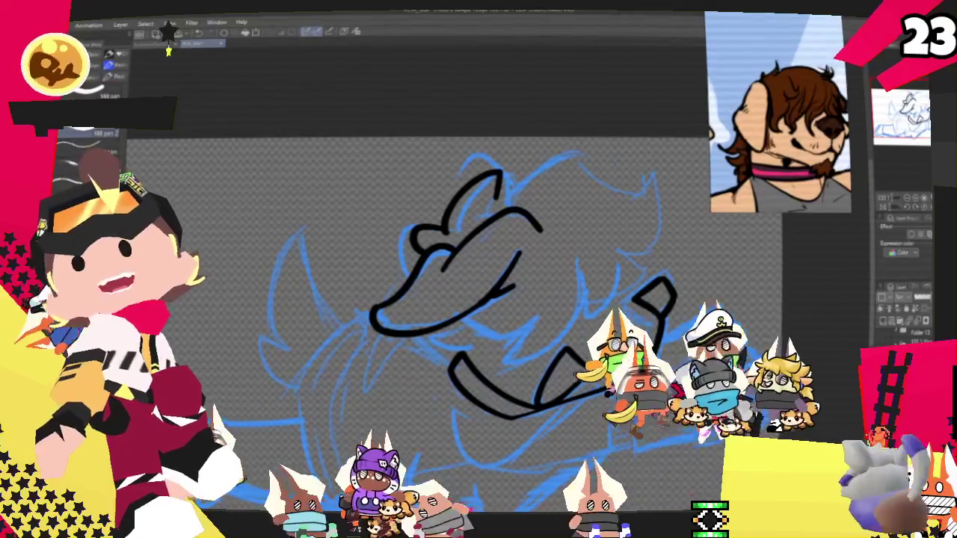
pyautogui.moveTo(538, 402); pyautogui.dragTo(595, 368)
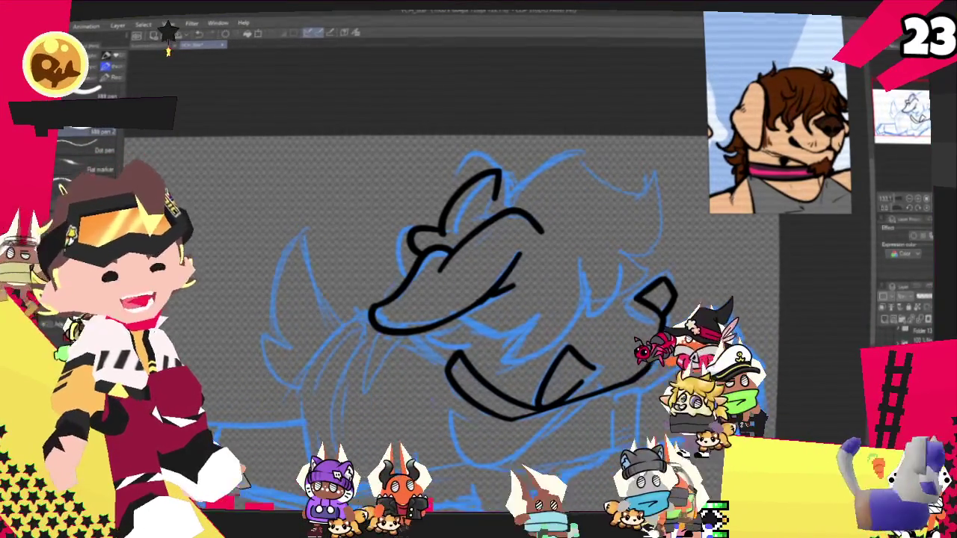
pyautogui.moveTo(478, 299); pyautogui.dragTo(457, 275)
pyautogui.moveTo(471, 172); pyautogui.dragTo(596, 157)
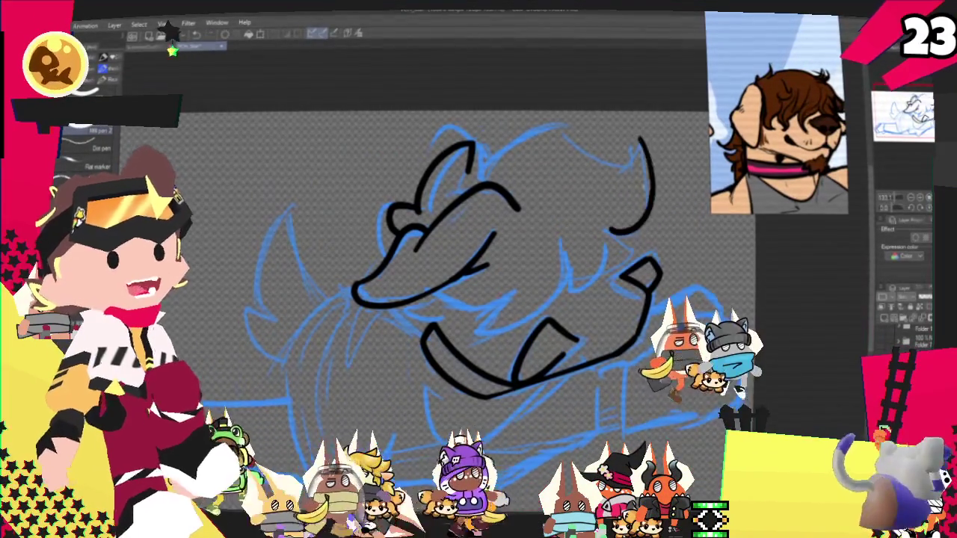
pyautogui.hotkey('ctrl', 'z')
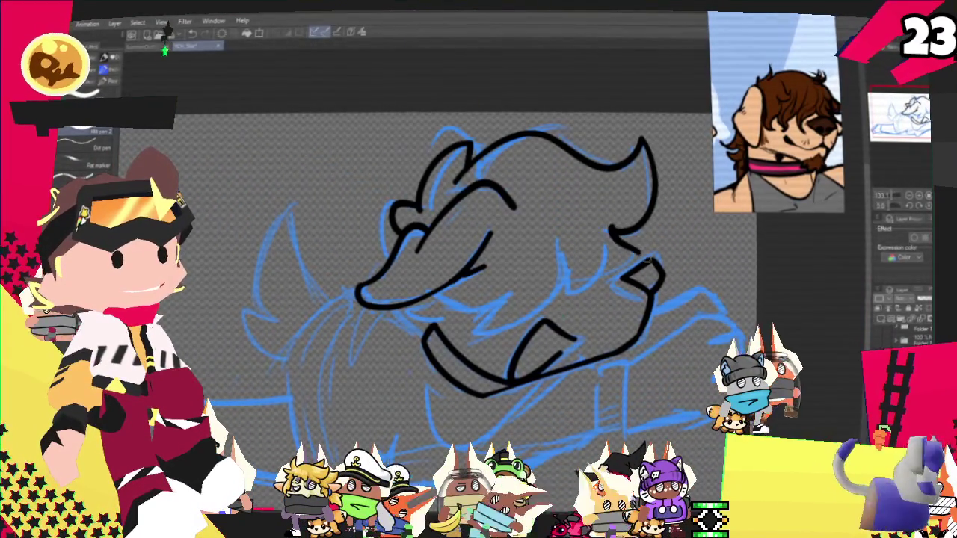
# - Undo the head's right-side and ear strokes, then redraw them as short curves forming a hair spike
pyautogui.hotkey('ctrl', 'z')
pyautogui.moveTo(611, 232)
pyautogui.mouseDown()
pyautogui.moveTo(636, 258)
pyautogui.moveTo(593, 286)
pyautogui.mouseUp()
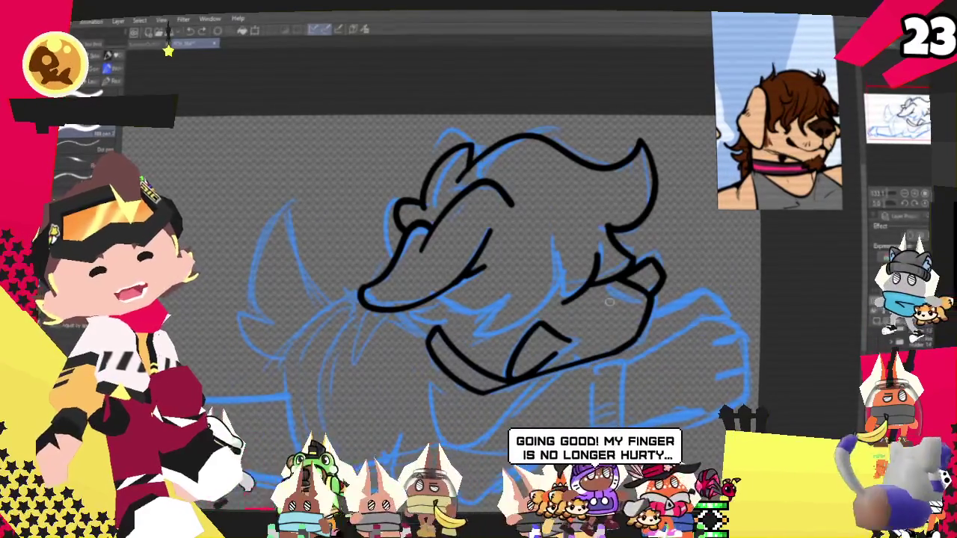
pyautogui.hotkey('ctrl', 'z')
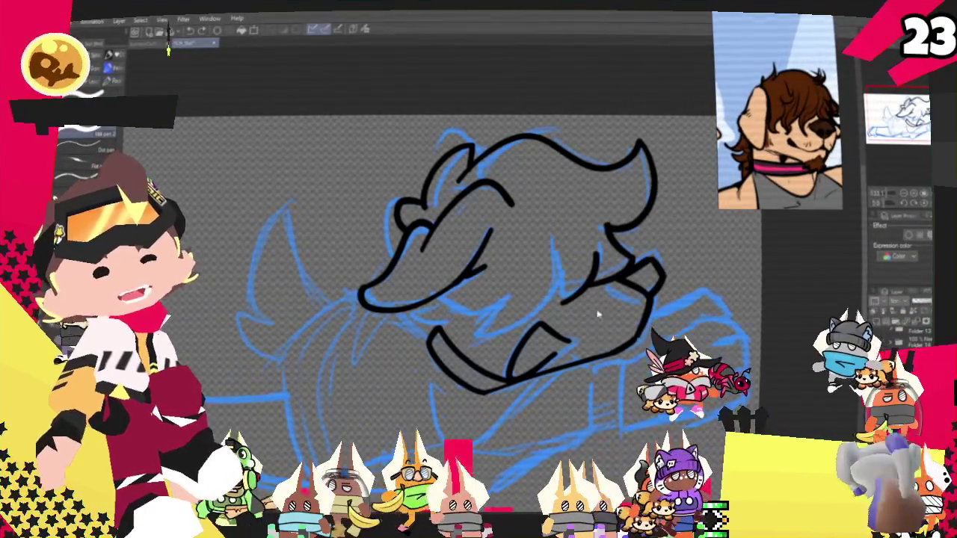
pyautogui.hotkey('ctrl', 'z')
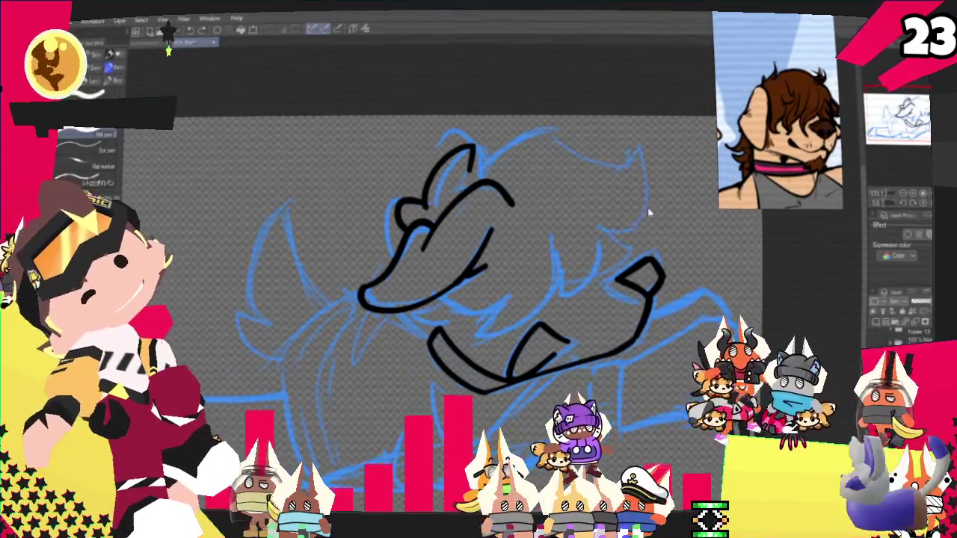
pyautogui.moveTo(596, 238); pyautogui.dragTo(577, 299)
pyautogui.moveTo(656, 293); pyautogui.dragTo(605, 357)
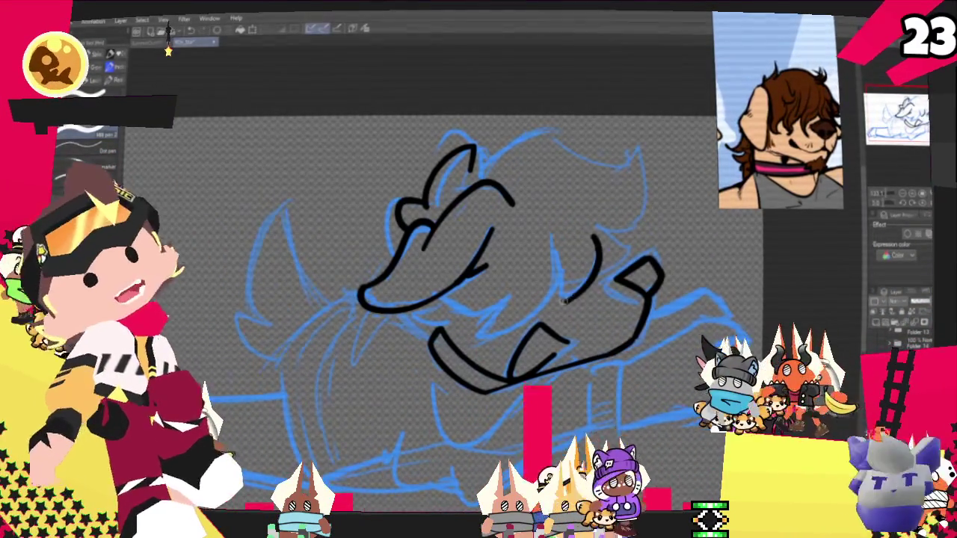
pyautogui.moveTo(555, 262); pyautogui.dragTo(567, 299)
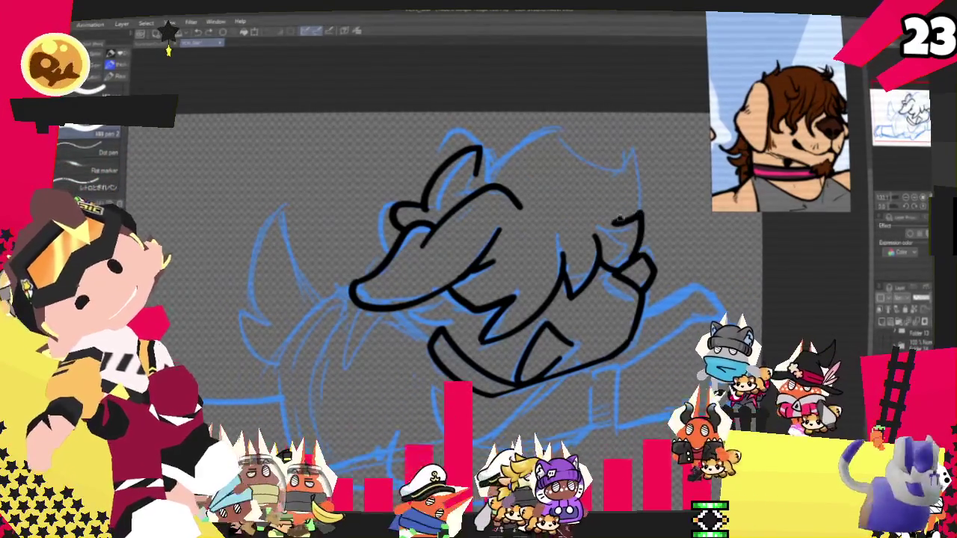
# - Ink a single stroke arcing over the top of the head and down its right side
pyautogui.moveTo(526, 148); pyautogui.dragTo(641, 223)
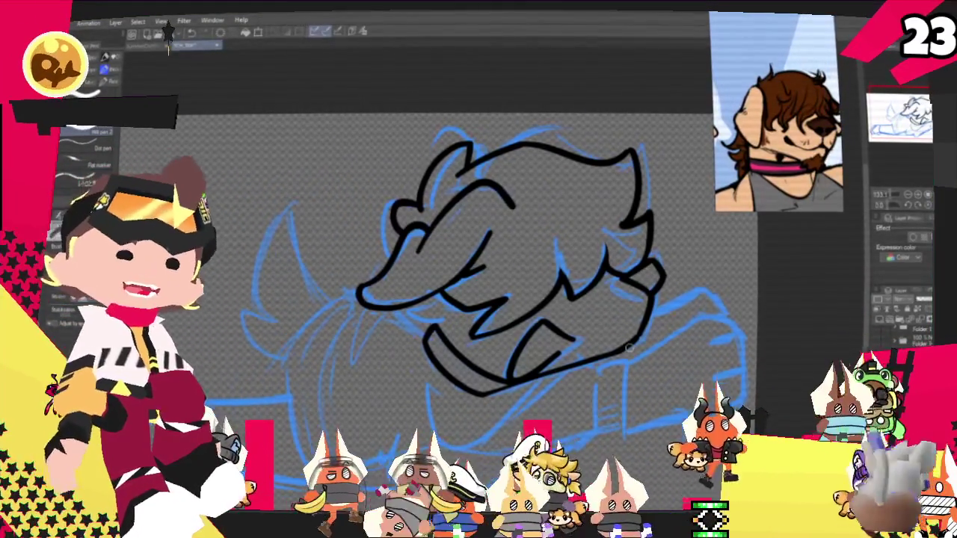
pyautogui.moveTo(630, 347); pyautogui.dragTo(656, 302)
pyautogui.moveTo(497, 223); pyautogui.dragTo(523, 215)
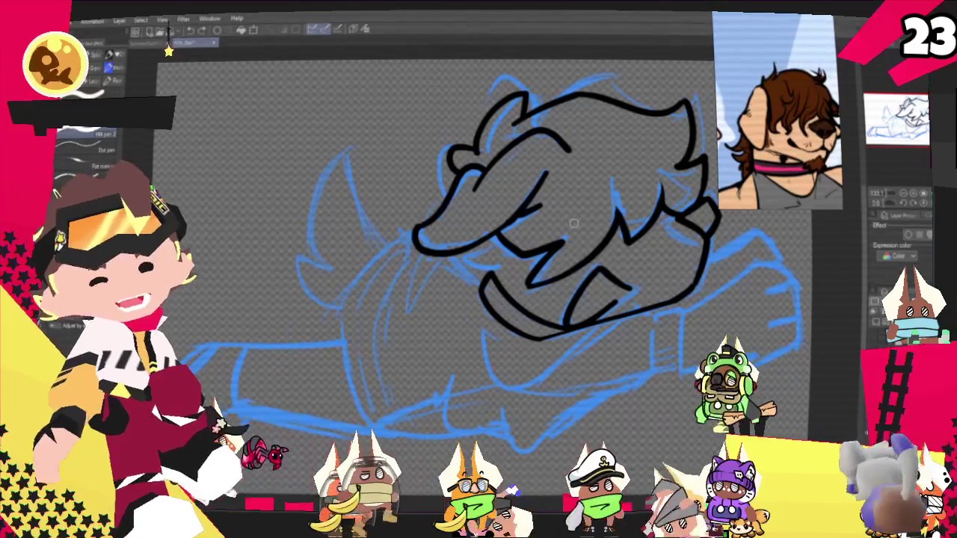
pyautogui.moveTo(573, 223); pyautogui.dragTo(543, 257)
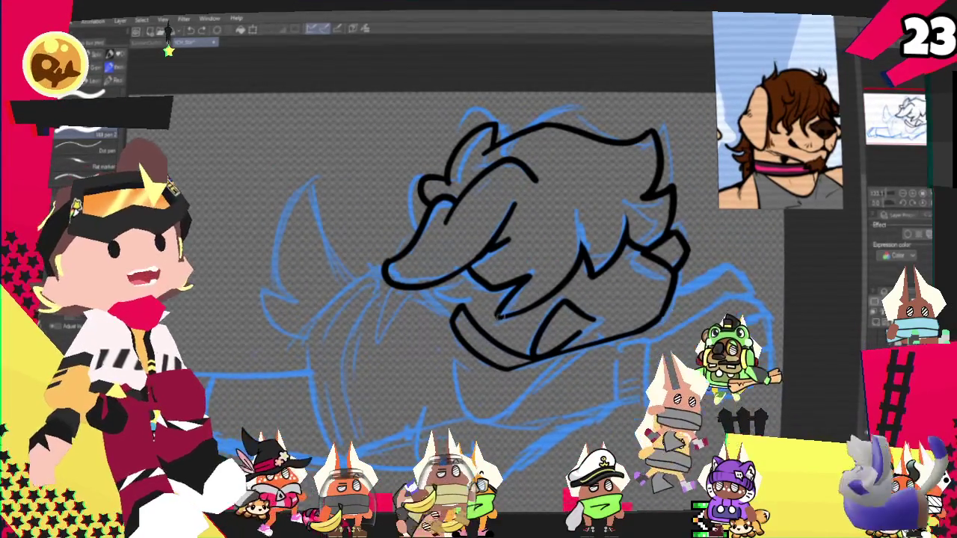
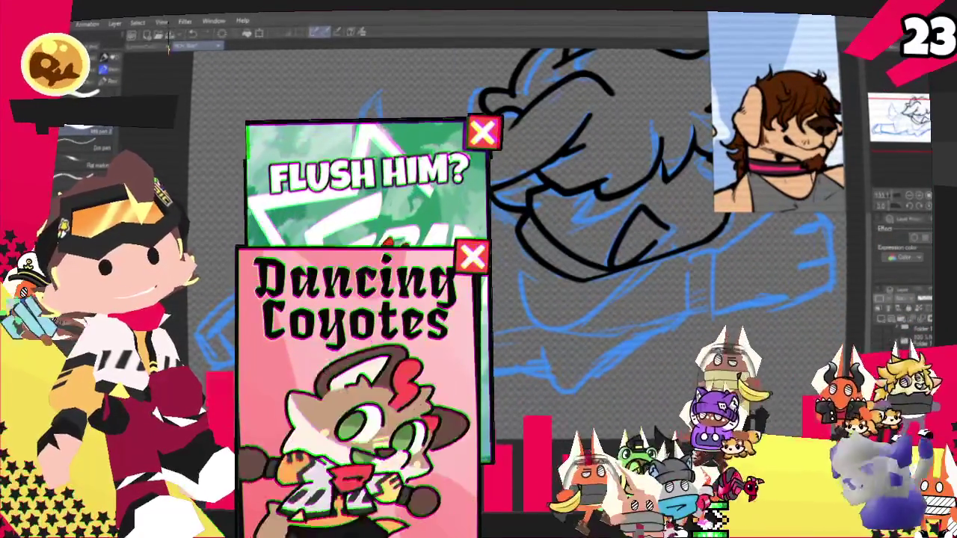
# - Open the Twitch creator dashboard in the browser and zoom the page out three steps
pyautogui.hotkey('alt', 'Tab')
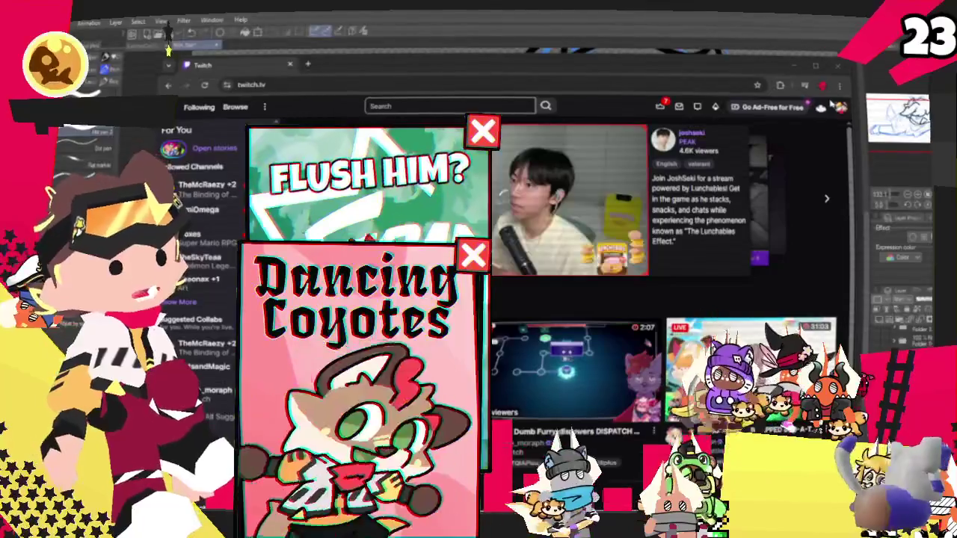
pyautogui.click(840, 108)
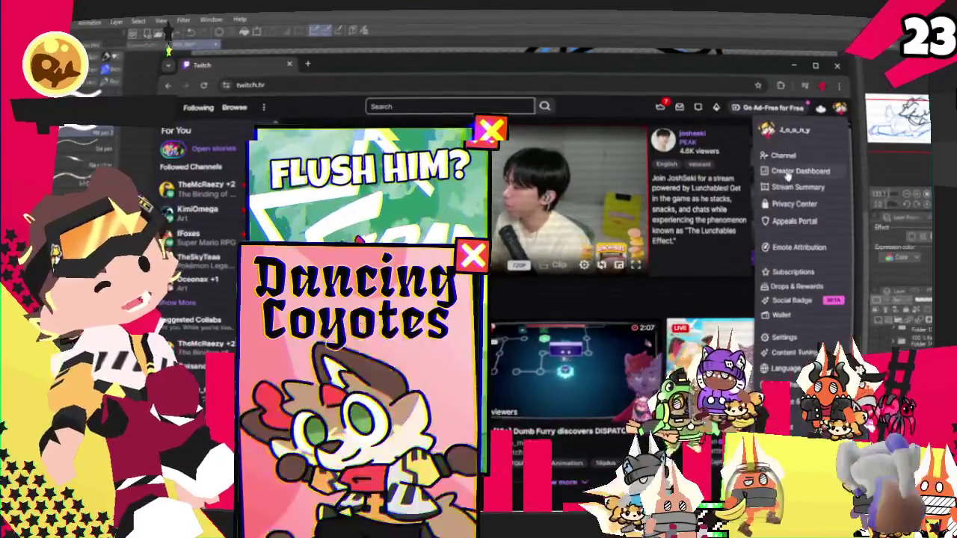
pyautogui.click(798, 172)
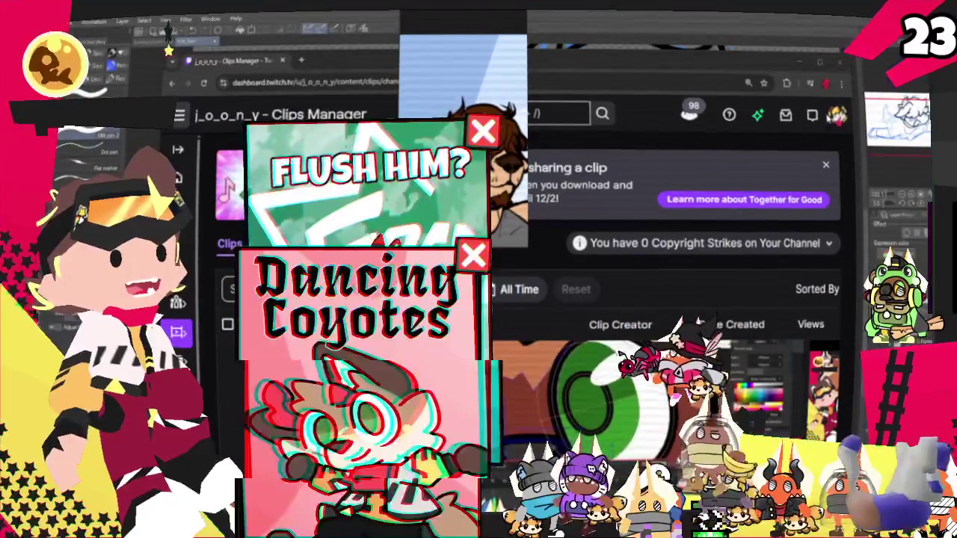
pyautogui.click(841, 83)
pyautogui.click(786, 309)
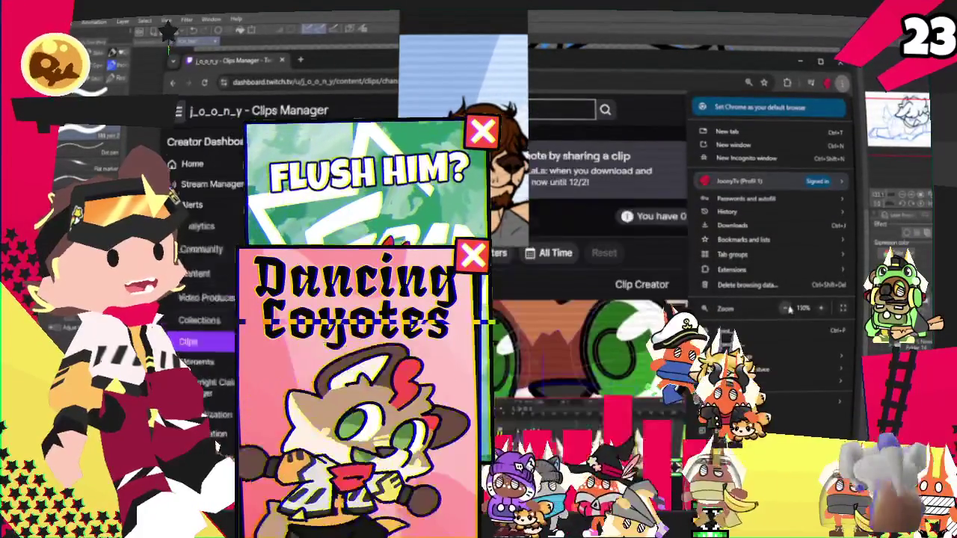
pyautogui.click(786, 310)
pyautogui.click(791, 423)
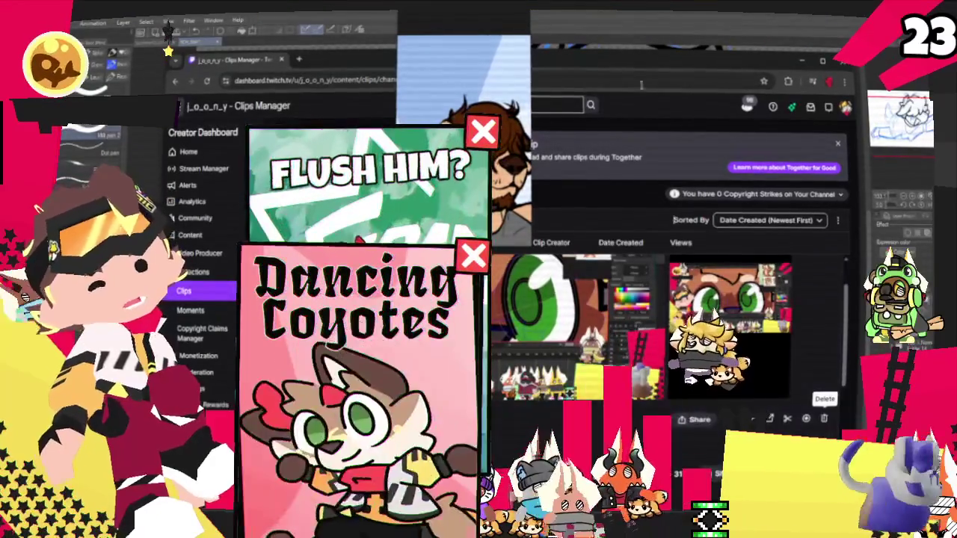
pyautogui.hotkey('alt', 'Tab')
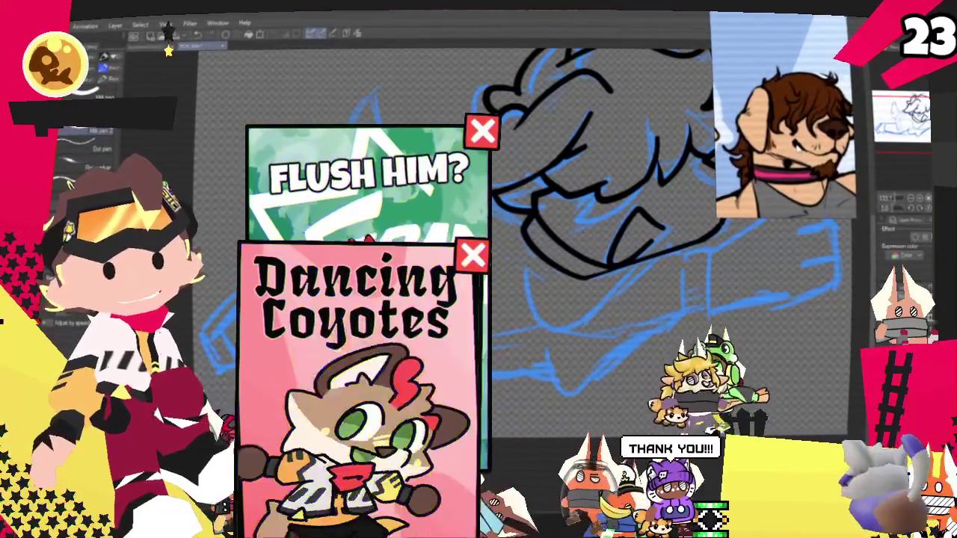
# - Ink the two vertical black leg outlines beneath the face, then switch to YouTube Music
pyautogui.scroll(-3, 586, 202)
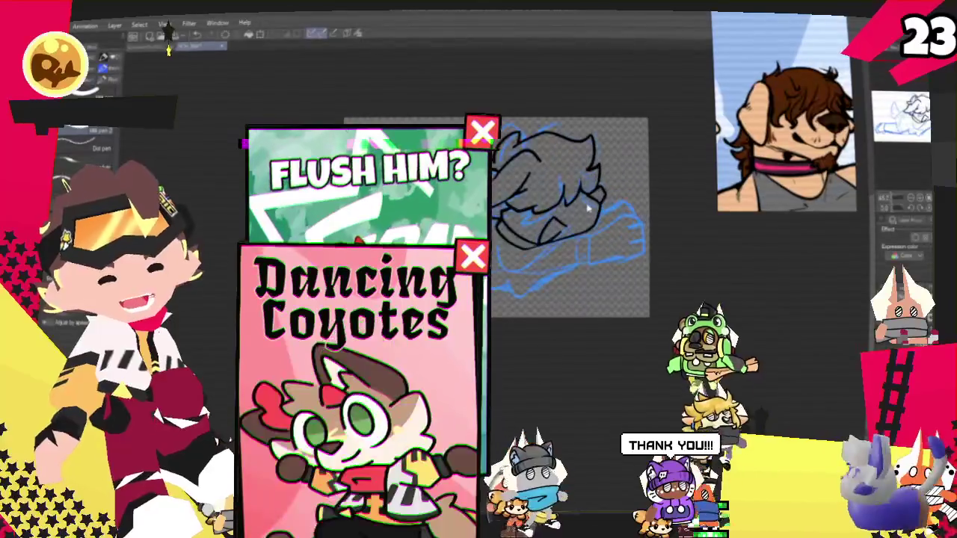
pyautogui.scroll(2, 587, 202)
pyautogui.scroll(2, 585, 202)
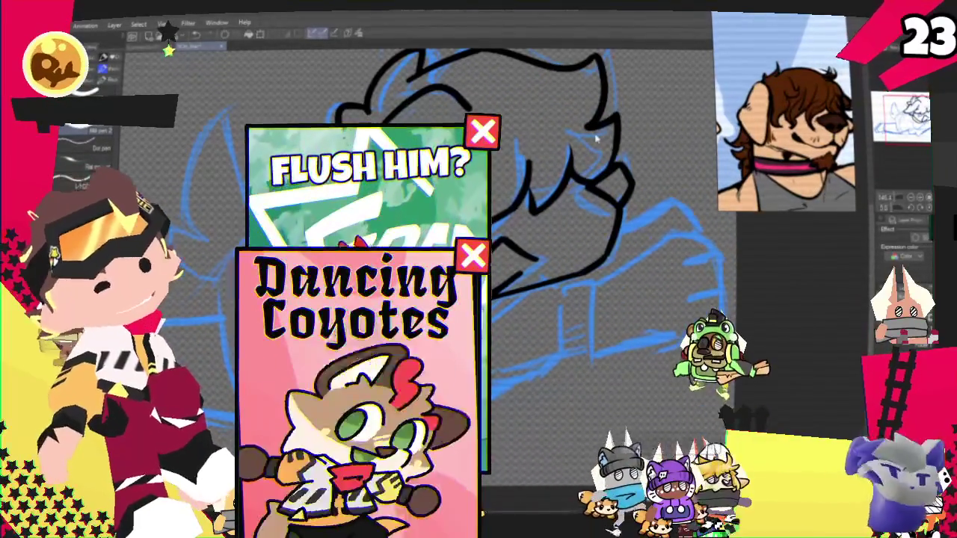
pyautogui.scroll(2, 596, 139)
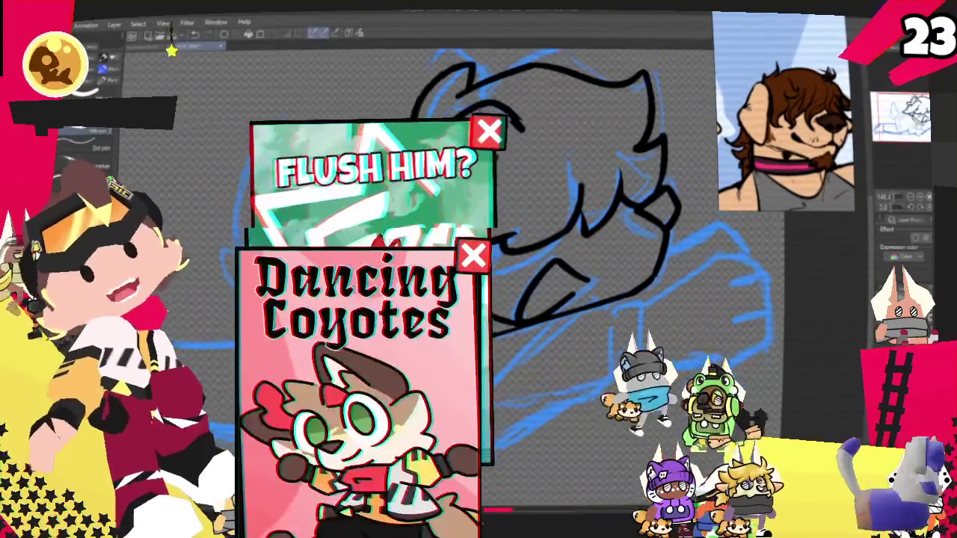
pyautogui.scroll(2, 596, 138)
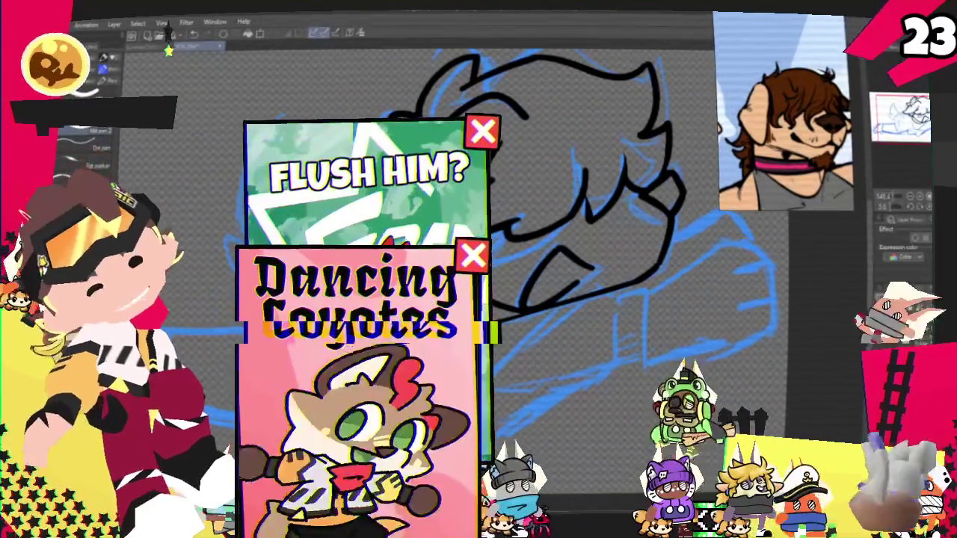
pyautogui.scroll(-2, 523, 225)
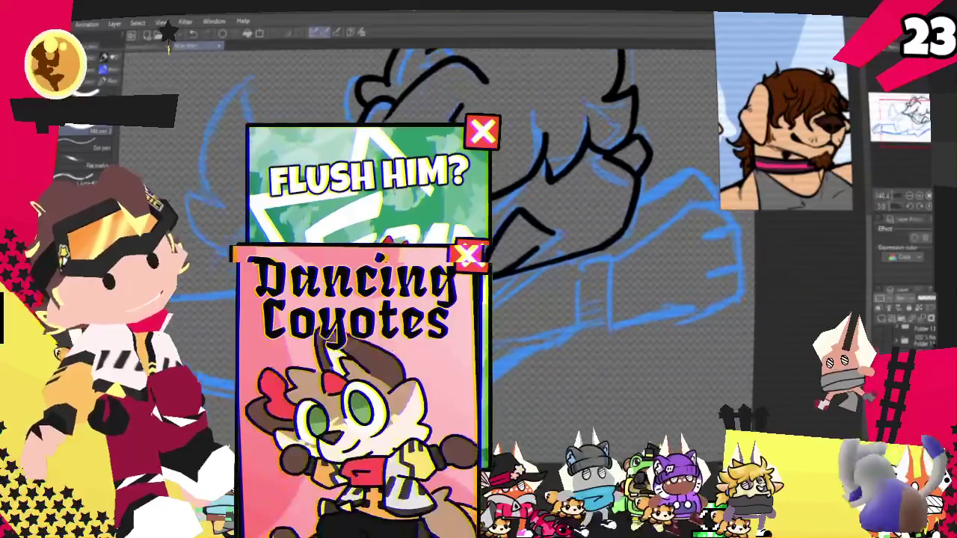
pyautogui.moveTo(578, 238)
pyautogui.mouseDown()
pyautogui.moveTo(578, 306)
pyautogui.moveTo(553, 318)
pyautogui.mouseUp()
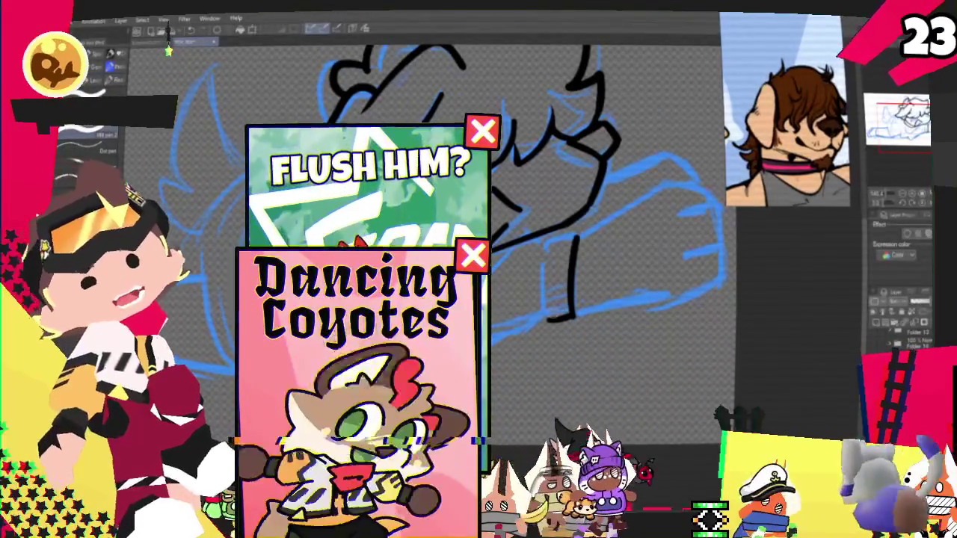
pyautogui.moveTo(548, 320); pyautogui.dragTo(542, 243)
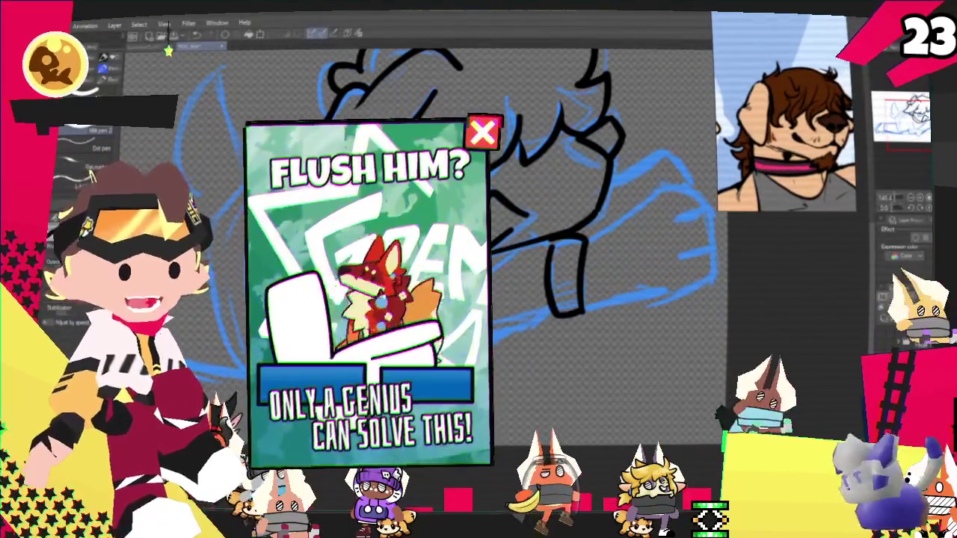
pyautogui.hotkey('alt', 'Tab')
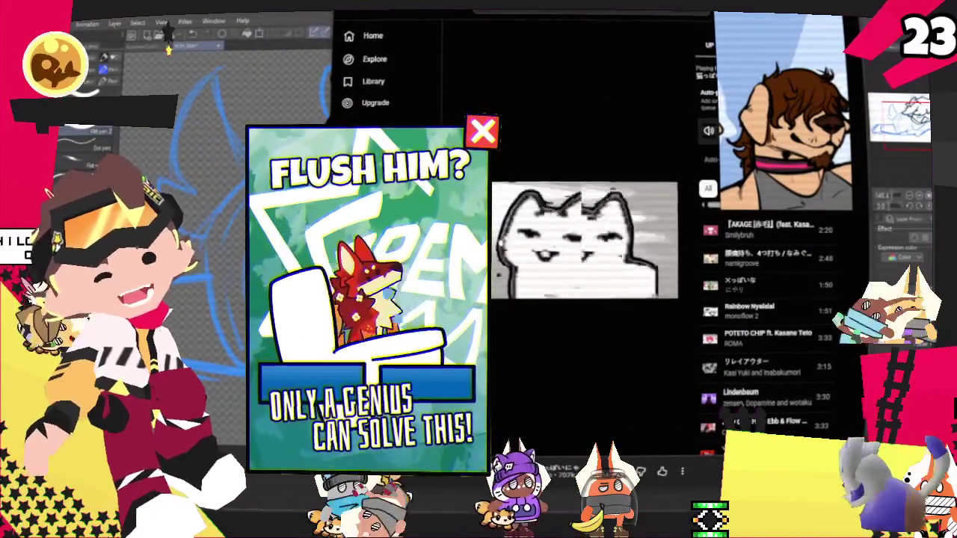
# - Switch from YouTube Music back to the Clip Studio Paint canvas with the inked head and leg
pyautogui.hotkey('alt', 'Tab')
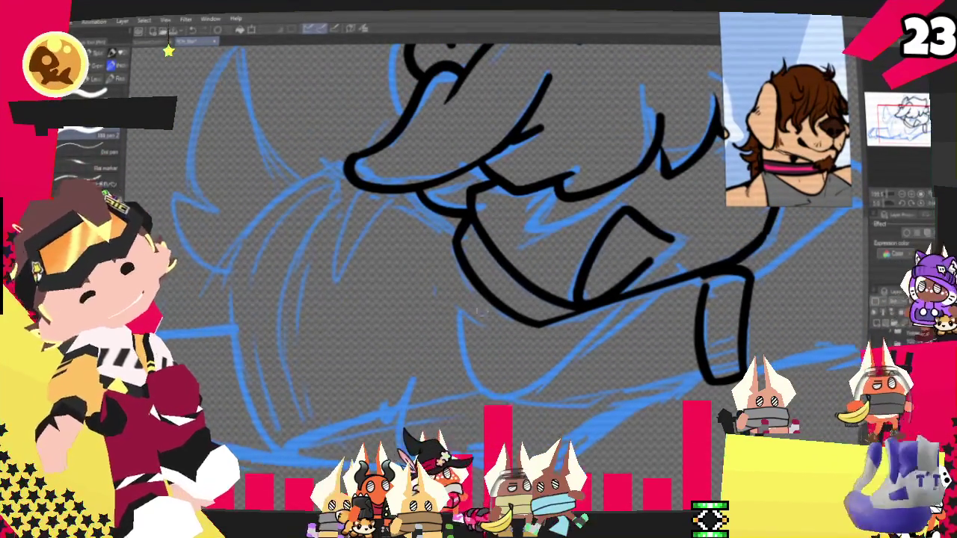
# - Ink the curve below the mouth, discarding a stray stroke near the leg
pyautogui.moveTo(482, 293); pyautogui.dragTo(461, 346)
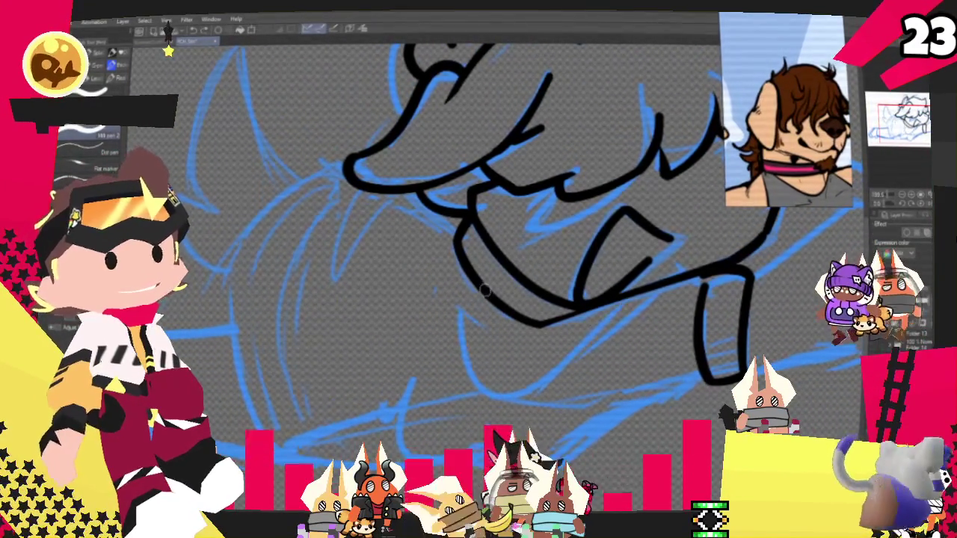
pyautogui.hotkey('ctrl', 'z')
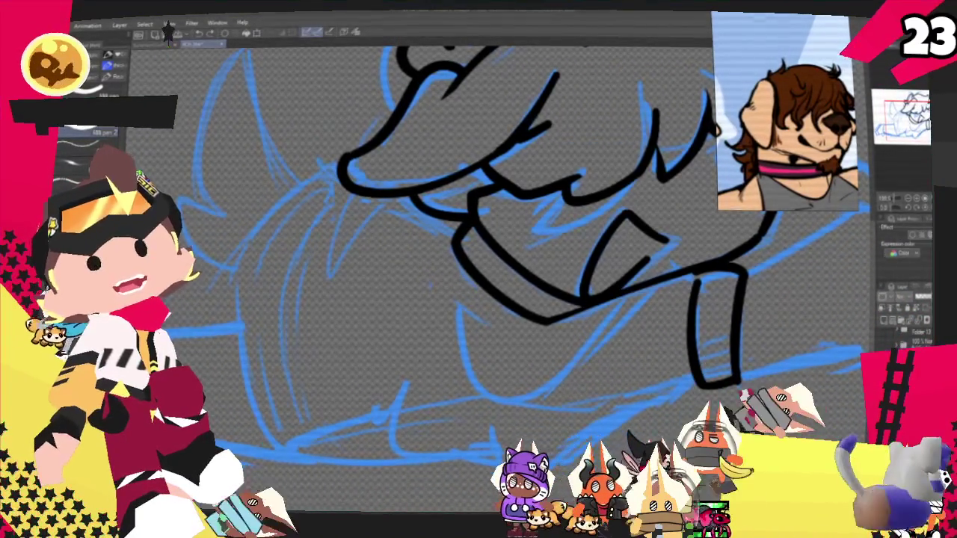
pyautogui.scroll(-2, 493, 246)
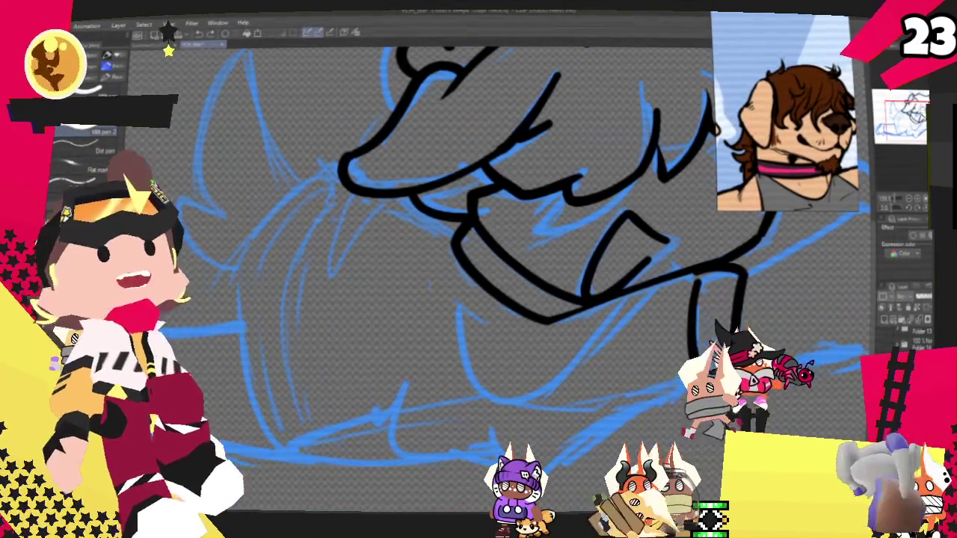
pyautogui.scroll(-2, 493, 246)
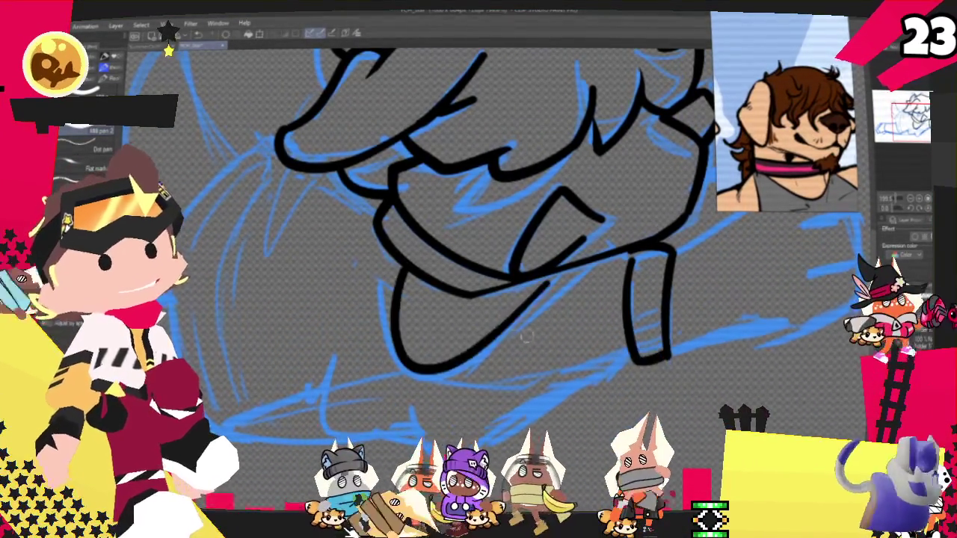
pyautogui.moveTo(390, 288); pyautogui.dragTo(515, 291)
pyautogui.hotkey('ctrl', 'z')
pyautogui.moveTo(390, 287); pyautogui.dragTo(514, 292)
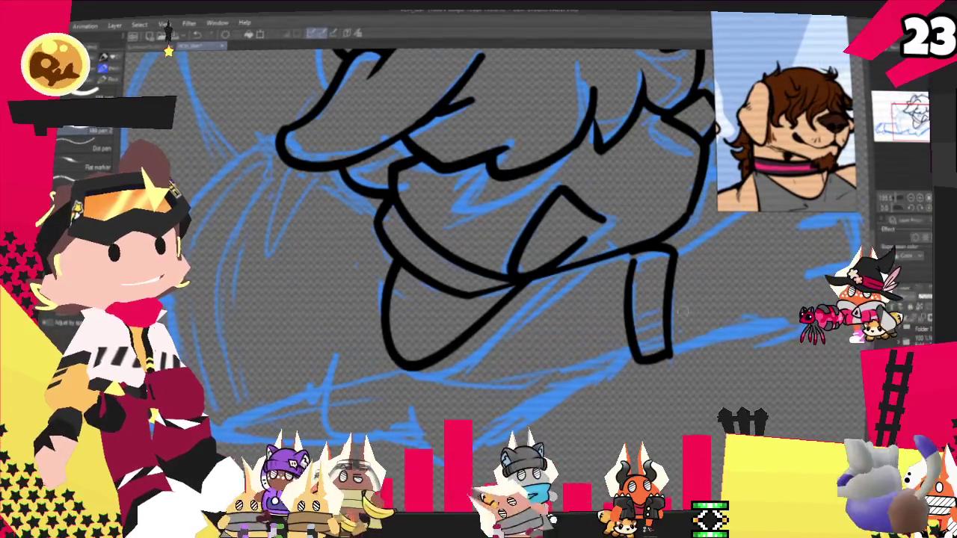
# - Ink the paw line at the leg's bottom and the lower body curve sweeping left
pyautogui.moveTo(633, 352); pyautogui.dragTo(619, 377)
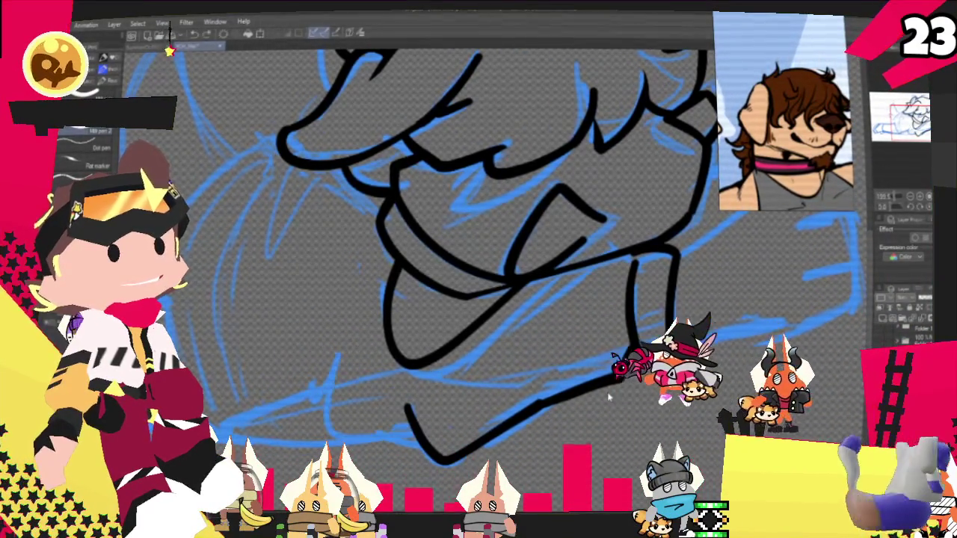
pyautogui.hotkey('ctrl', 'z')
pyautogui.moveTo(621, 373); pyautogui.dragTo(539, 402)
pyautogui.scroll(-3, 449, 261)
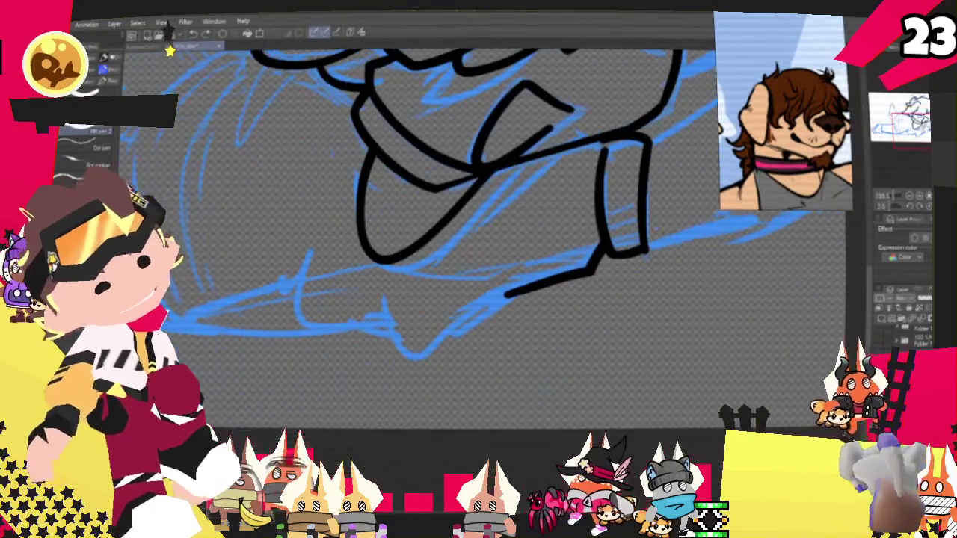
pyautogui.hotkey('ctrl', 'z')
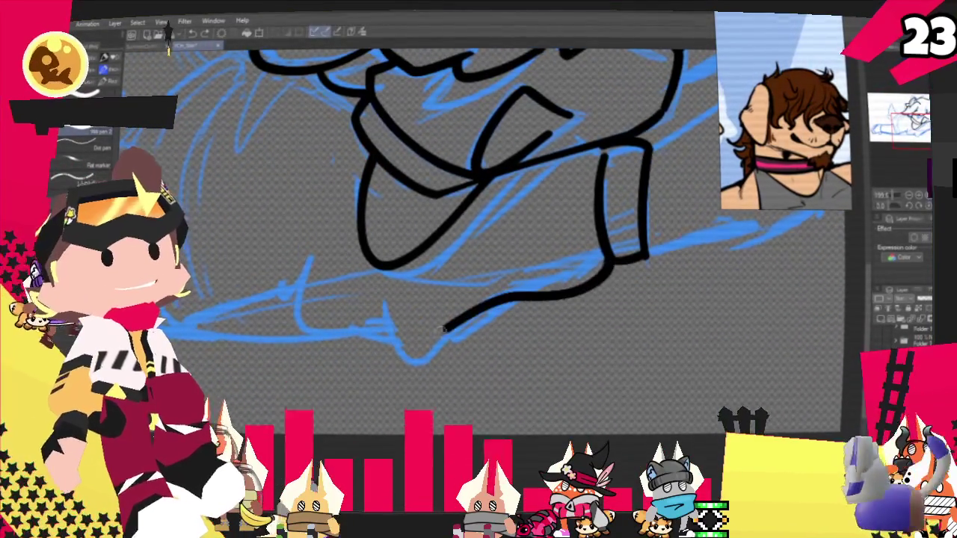
pyautogui.moveTo(444, 329); pyautogui.dragTo(352, 317)
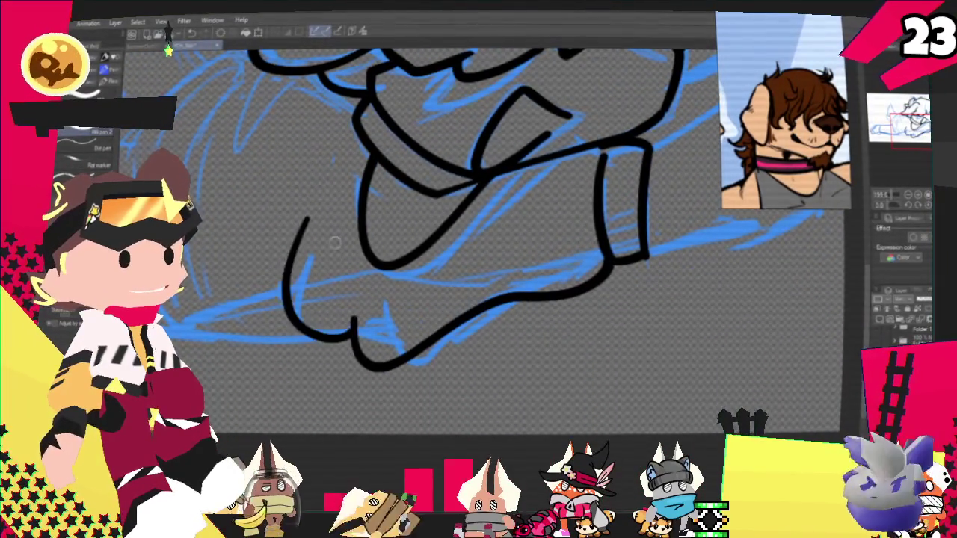
pyautogui.hotkey('ctrl', 'z')
pyautogui.moveTo(314, 240); pyautogui.dragTo(351, 334)
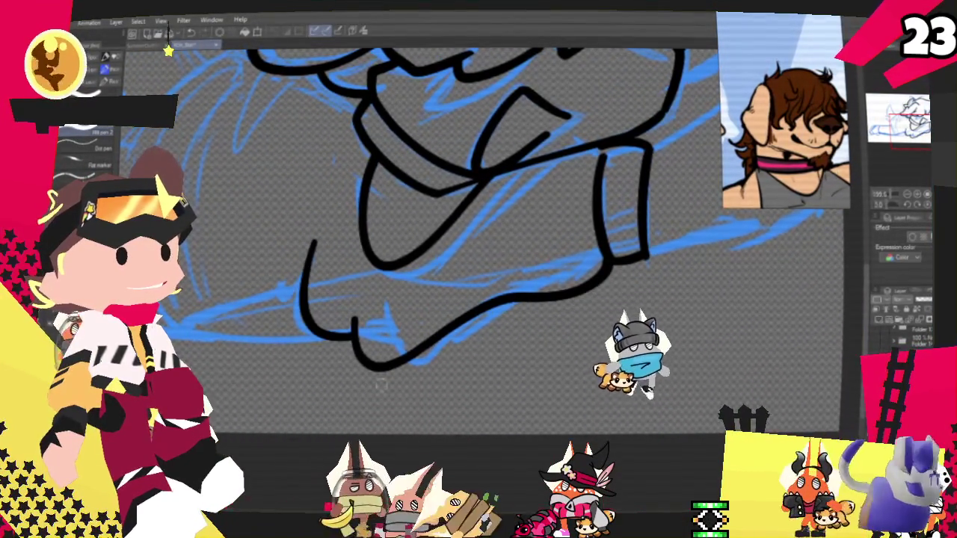
pyautogui.scroll(3, 479, 247)
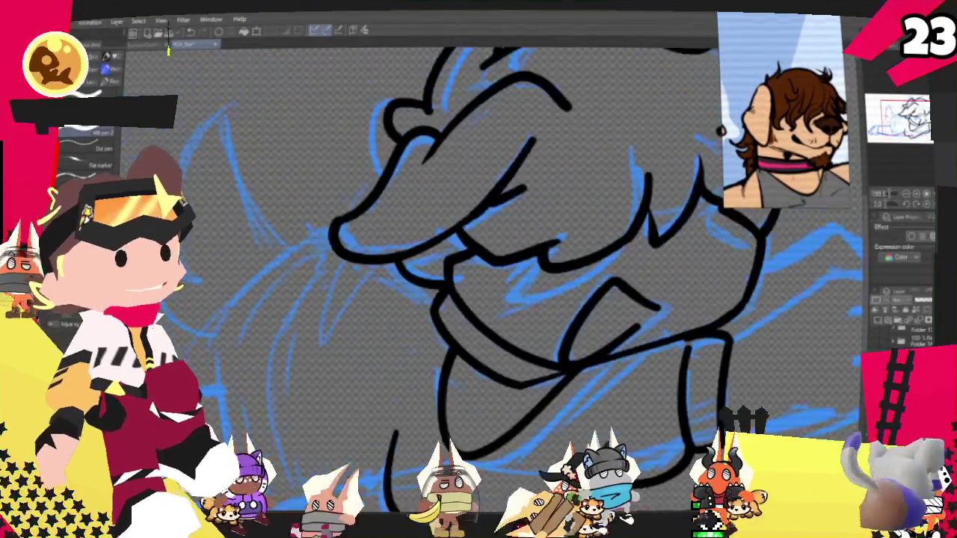
pyautogui.hscroll(-5, 479, 247)
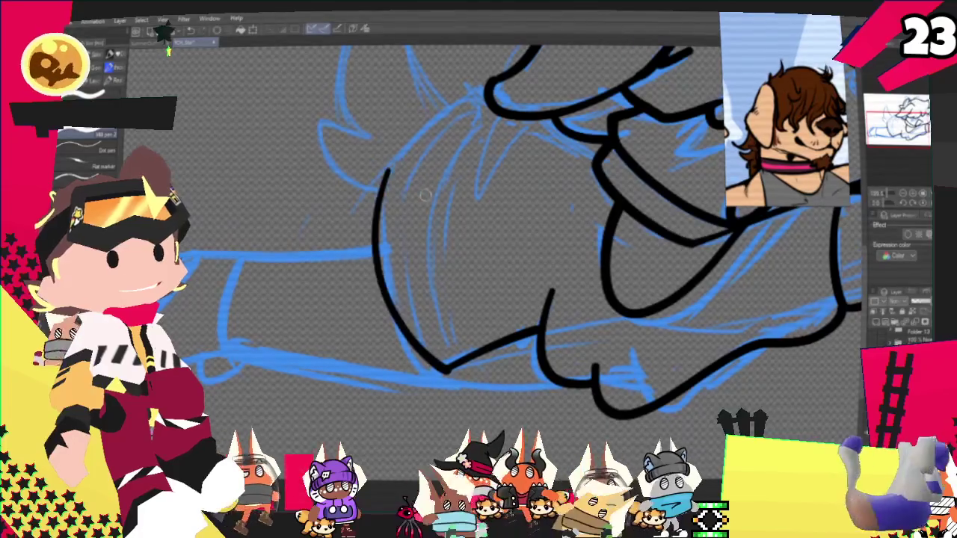
# - Redraw the down-left curve and ink both sides of the pointed shape behind the back
pyautogui.hotkey('ctrl', 'z')
pyautogui.moveTo(478, 86)
pyautogui.mouseDown()
pyautogui.moveTo(367, 200)
pyautogui.moveTo(439, 366)
pyautogui.mouseUp()
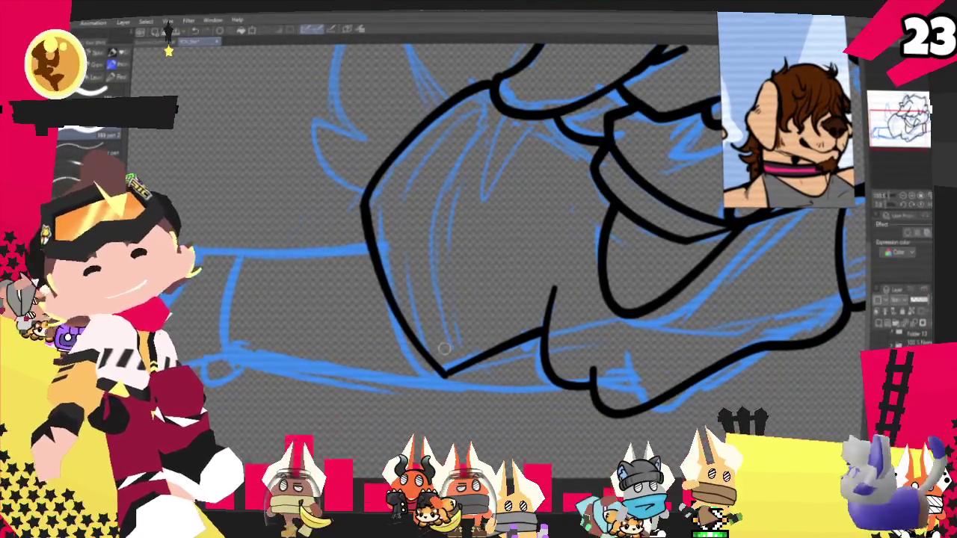
pyautogui.moveTo(444, 349); pyautogui.dragTo(523, 284)
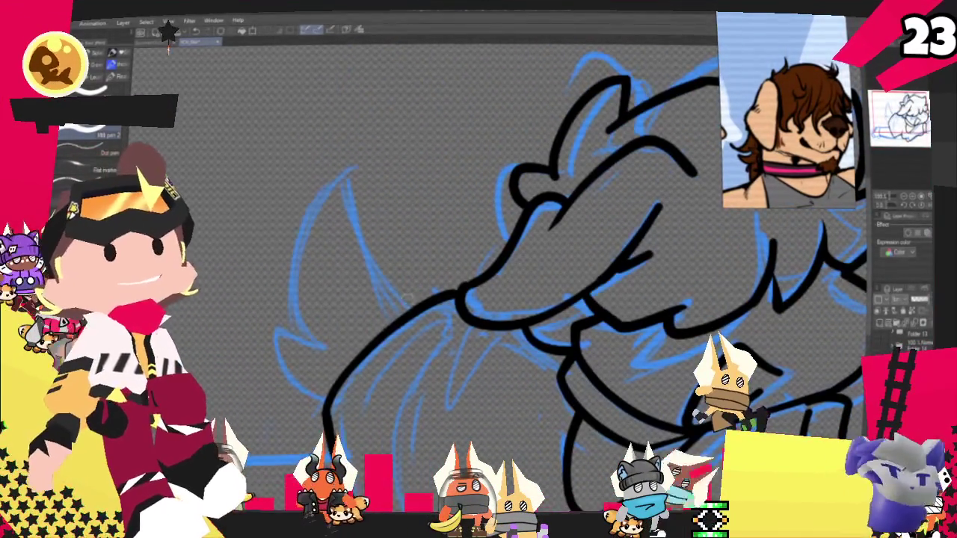
pyautogui.moveTo(269, 299); pyautogui.dragTo(378, 299)
pyautogui.hotkey('ctrl', 'z')
pyautogui.moveTo(314, 166)
pyautogui.mouseDown()
pyautogui.moveTo(404, 307)
pyautogui.moveTo(290, 329)
pyautogui.mouseUp()
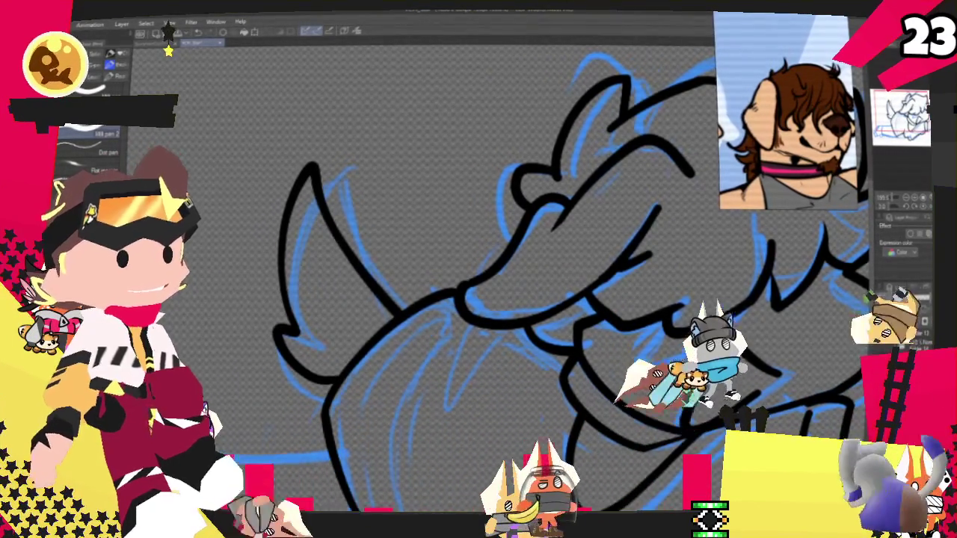
# - Pan along the outstretched arm and ink the hooked hand at its end
pyautogui.moveTo(478, 336); pyautogui.dragTo(479, 224)
pyautogui.moveTo(479, 337)
pyautogui.mouseDown()
pyautogui.moveTo(445, 299)
pyautogui.moveTo(658, 322)
pyautogui.mouseUp()
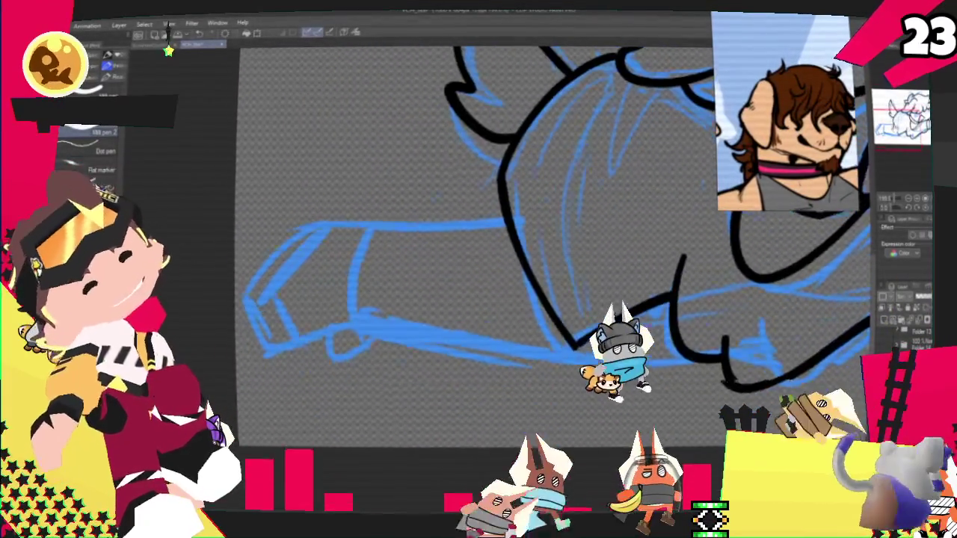
pyautogui.moveTo(479, 299); pyautogui.dragTo(501, 284)
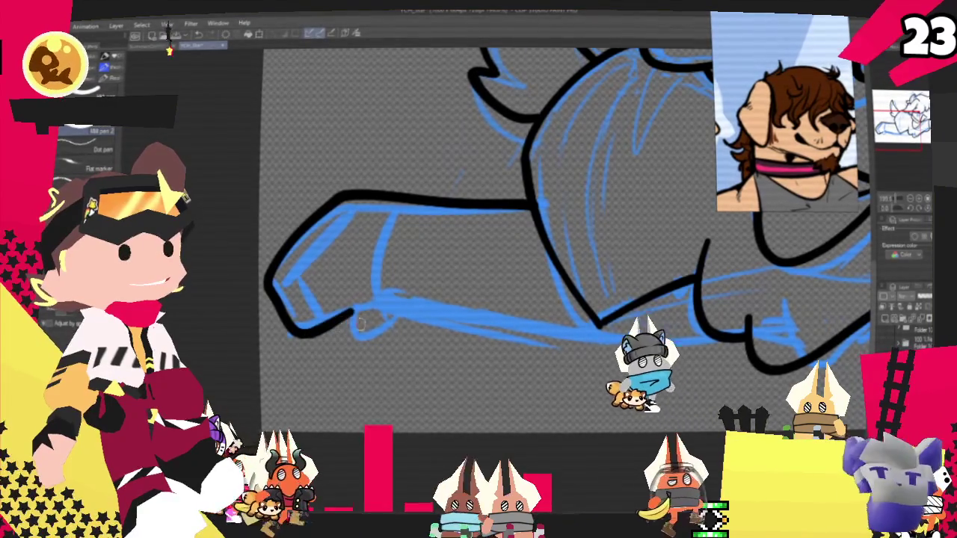
pyautogui.moveTo(352, 319); pyautogui.dragTo(393, 309)
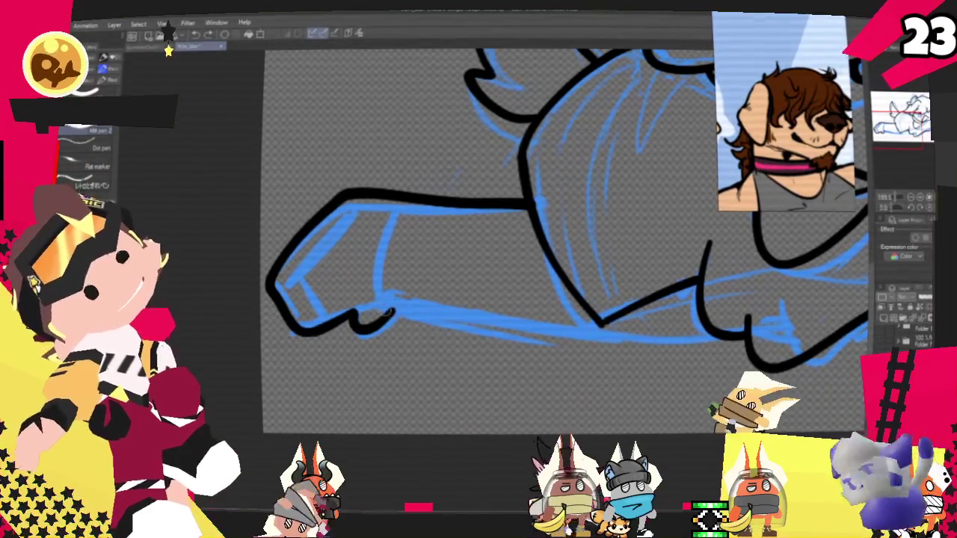
pyautogui.hotkey('ctrl', 'z')
# - Redraw the forearm's lower edge and close the gap between the forearm lines
pyautogui.moveTo(378, 301); pyautogui.dragTo(646, 337)
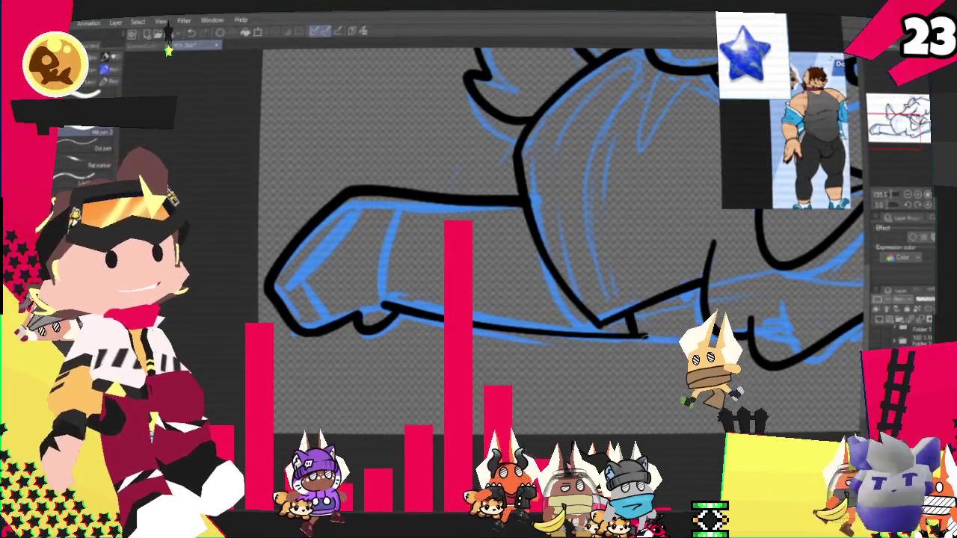
pyautogui.moveTo(628, 314)
pyautogui.mouseDown()
pyautogui.moveTo(634, 336)
pyautogui.moveTo(710, 330)
pyautogui.mouseUp()
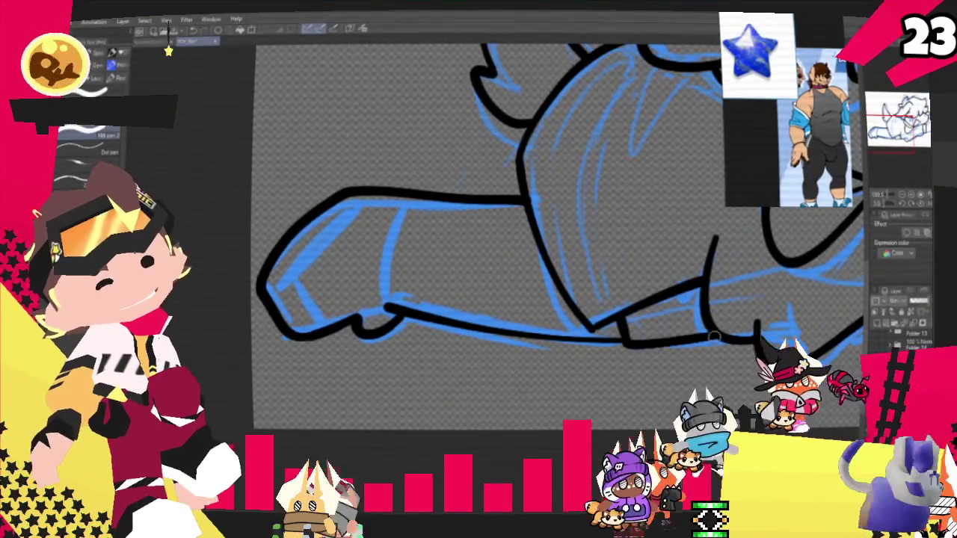
pyautogui.moveTo(416, 199); pyautogui.dragTo(384, 307)
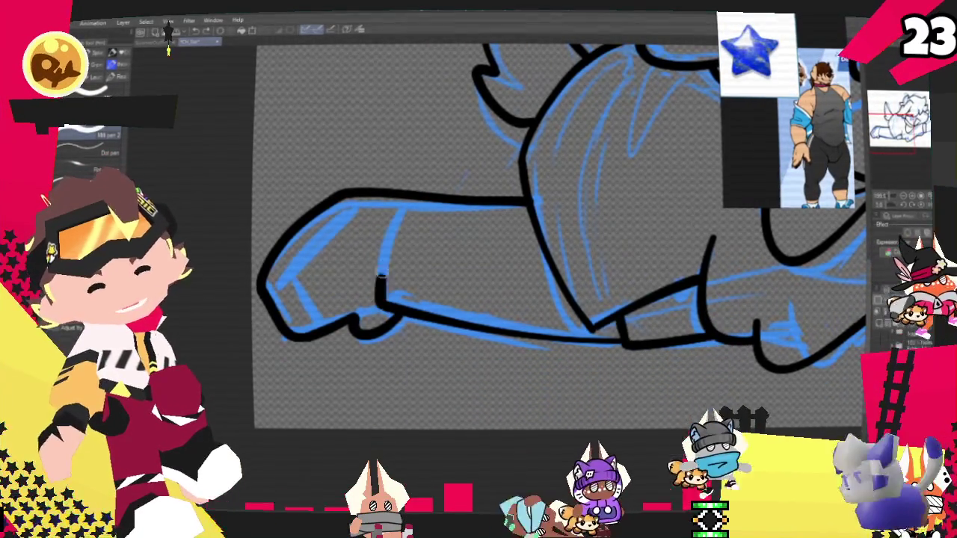
pyautogui.moveTo(374, 303); pyautogui.dragTo(417, 207)
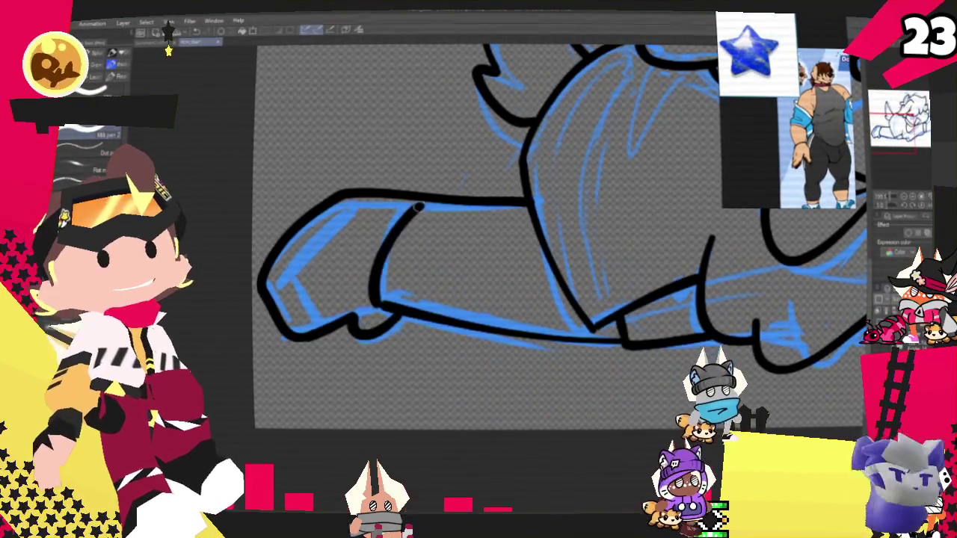
pyautogui.hotkey('ctrl', 'z')
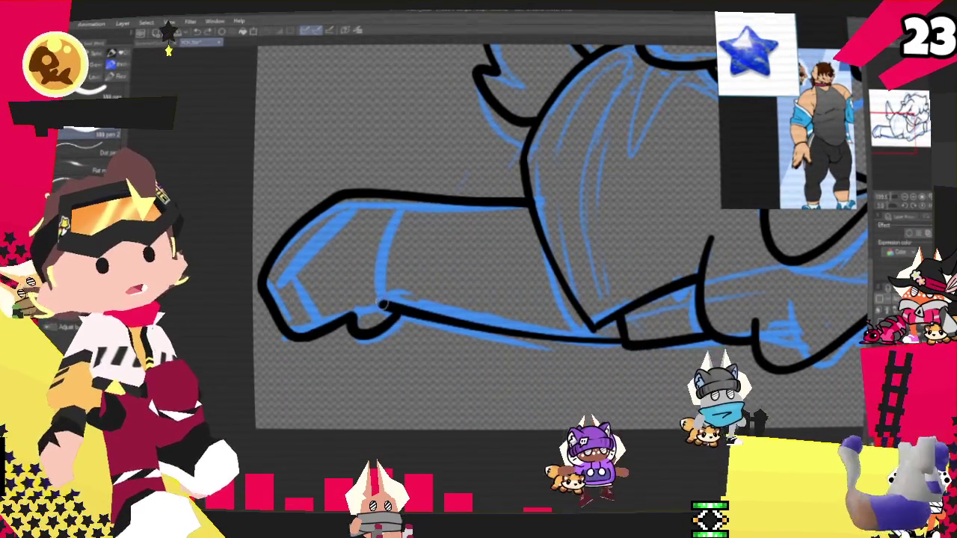
# - Zoom onto the right fist and ink its outline, top edge and two knuckle lines
pyautogui.moveTo(523, 261); pyautogui.dragTo(568, 224)
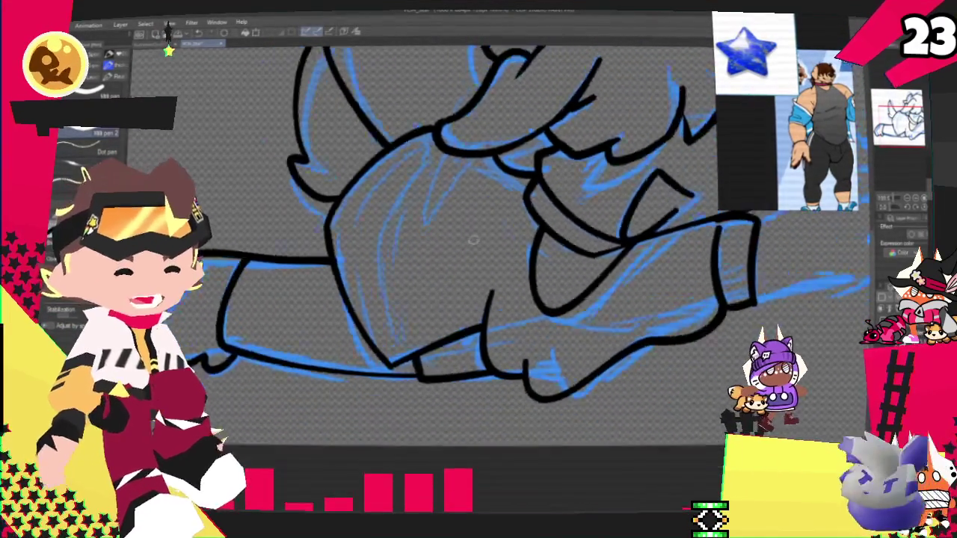
pyautogui.scroll(-5, 478, 224)
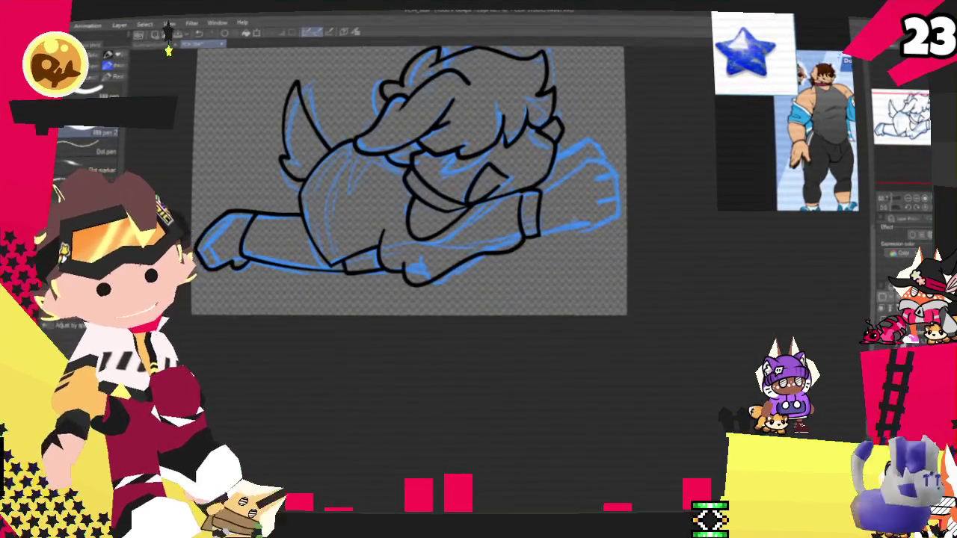
pyautogui.scroll(2, 449, 184)
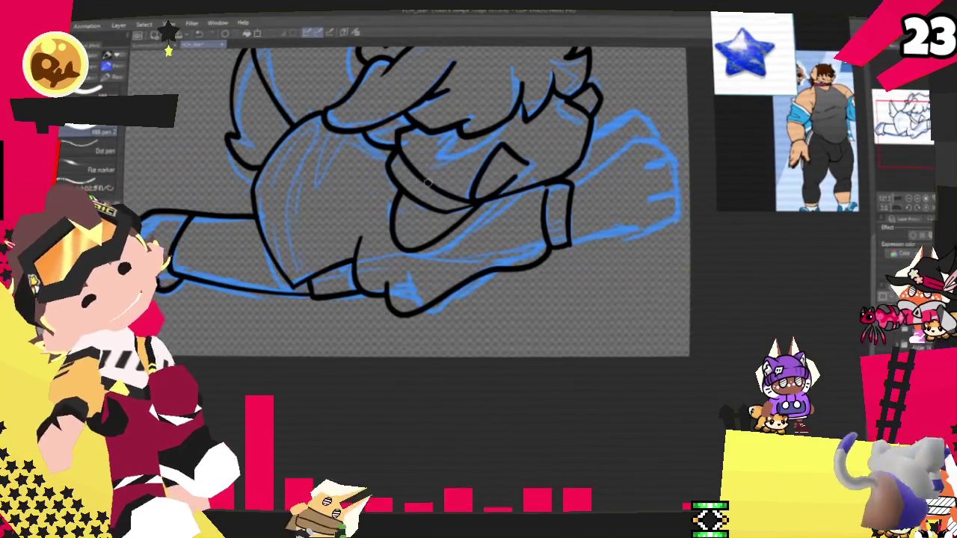
pyautogui.moveTo(419, 194); pyautogui.dragTo(448, 172)
pyautogui.scroll(2, 418, 187)
pyautogui.scroll(2, 419, 187)
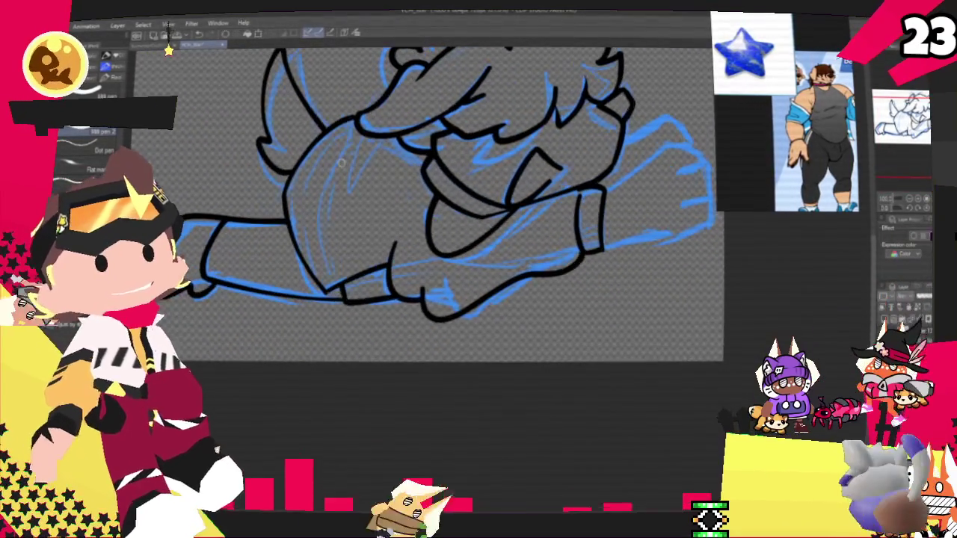
pyautogui.scroll(-4, 381, 194)
pyautogui.scroll(2, 381, 194)
pyautogui.scroll(1, 543, 202)
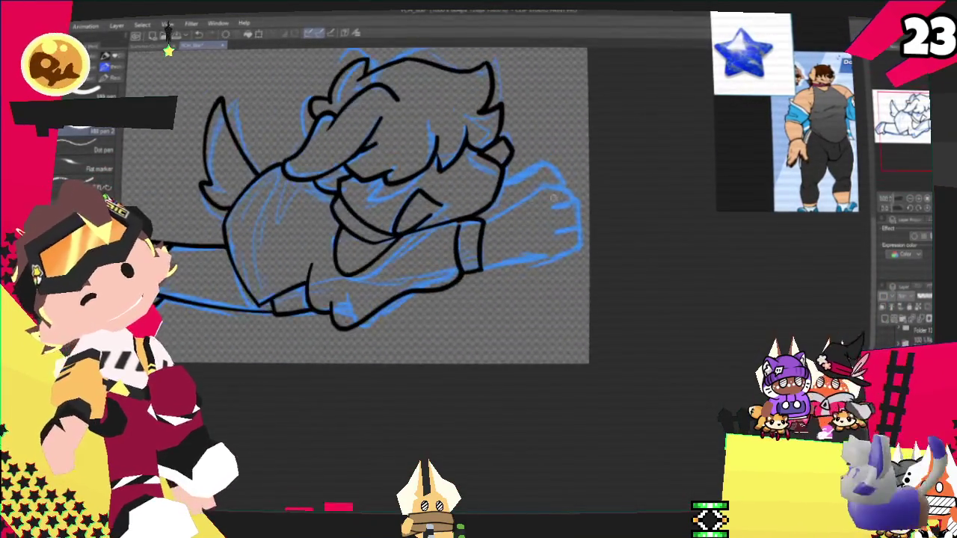
pyautogui.scroll(1, 543, 202)
pyautogui.scroll(1, 543, 202)
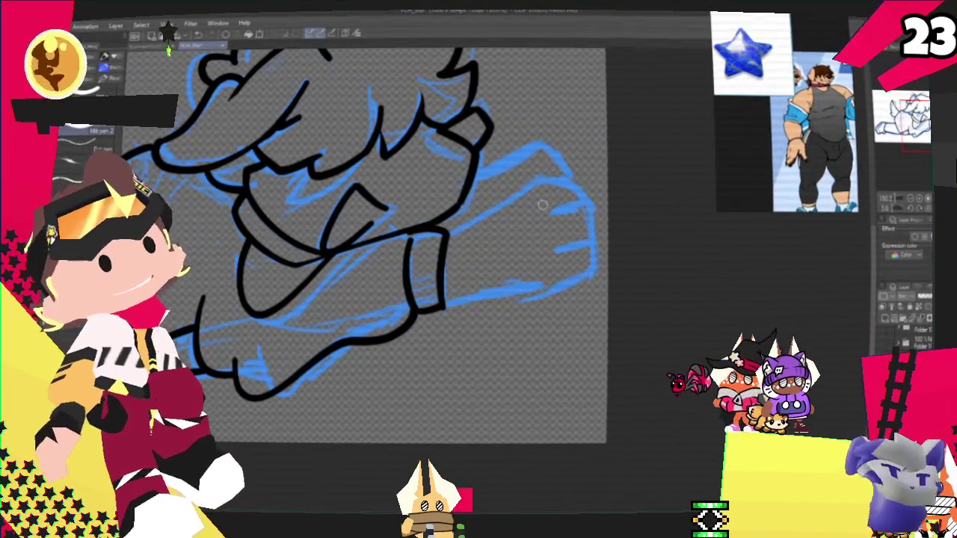
pyautogui.moveTo(542, 204); pyautogui.dragTo(595, 230)
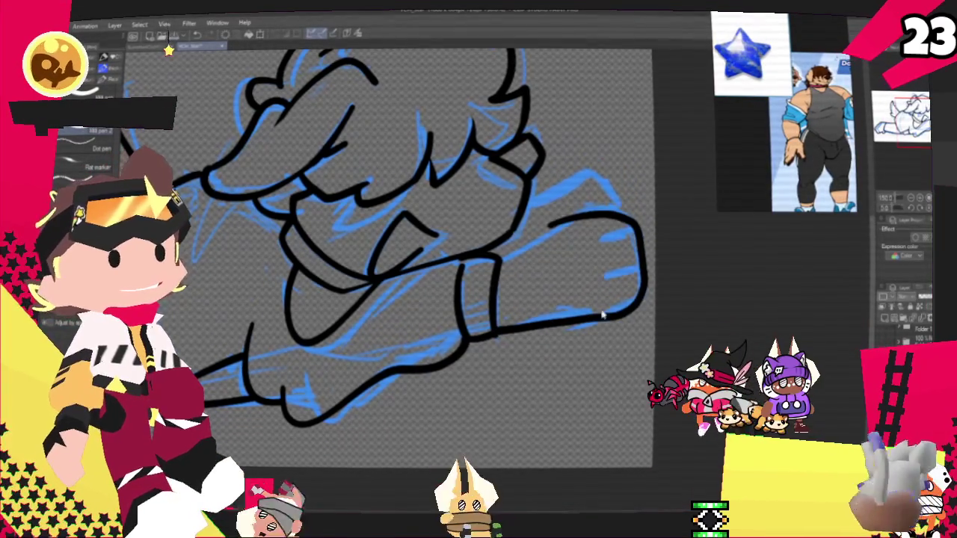
pyautogui.moveTo(534, 243); pyautogui.dragTo(493, 329)
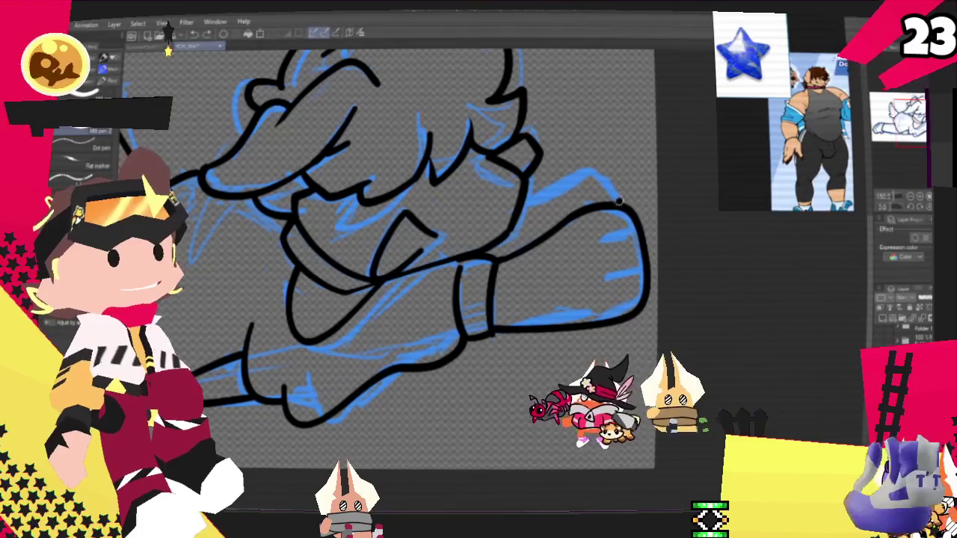
pyautogui.moveTo(621, 199); pyautogui.dragTo(519, 209)
pyautogui.moveTo(604, 242); pyautogui.dragTo(639, 236)
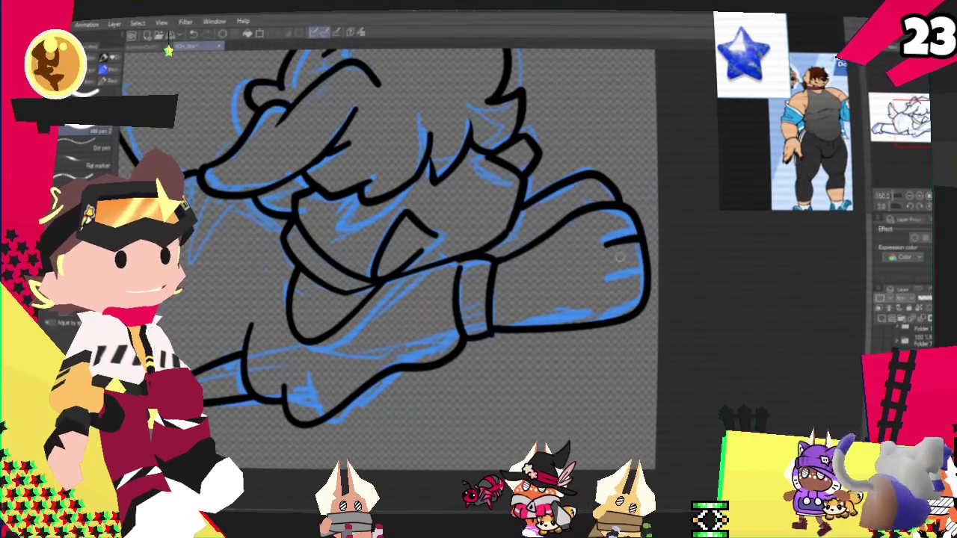
pyautogui.moveTo(642, 279); pyautogui.dragTo(609, 286)
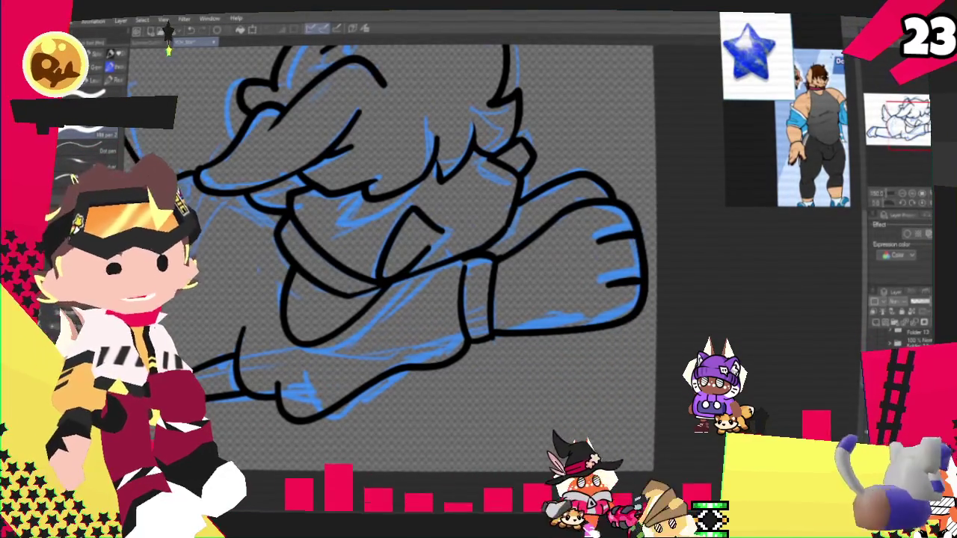
pyautogui.scroll(-3, 448, 261)
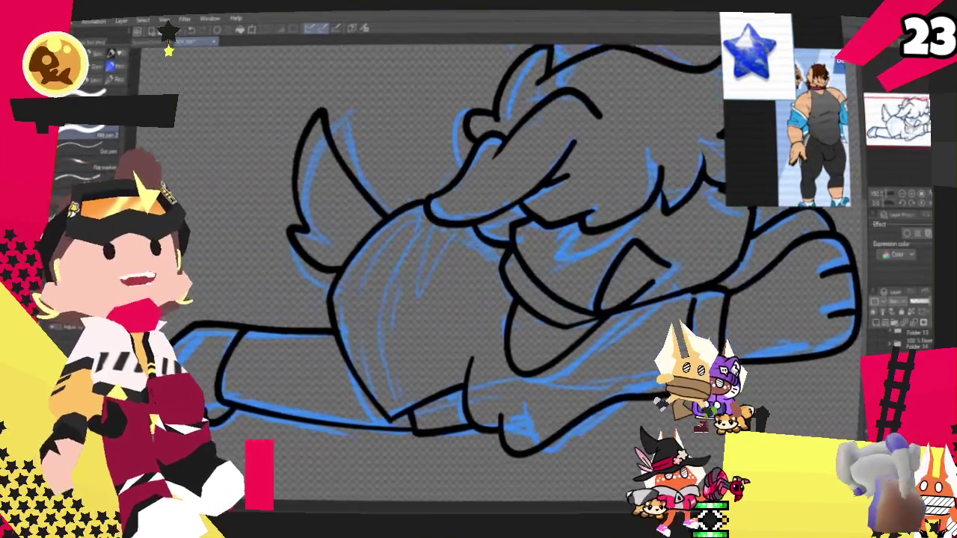
# - Draw the curved torso fold line, then hide the blue rough sketch layer
pyautogui.scroll(-2, 479, 261)
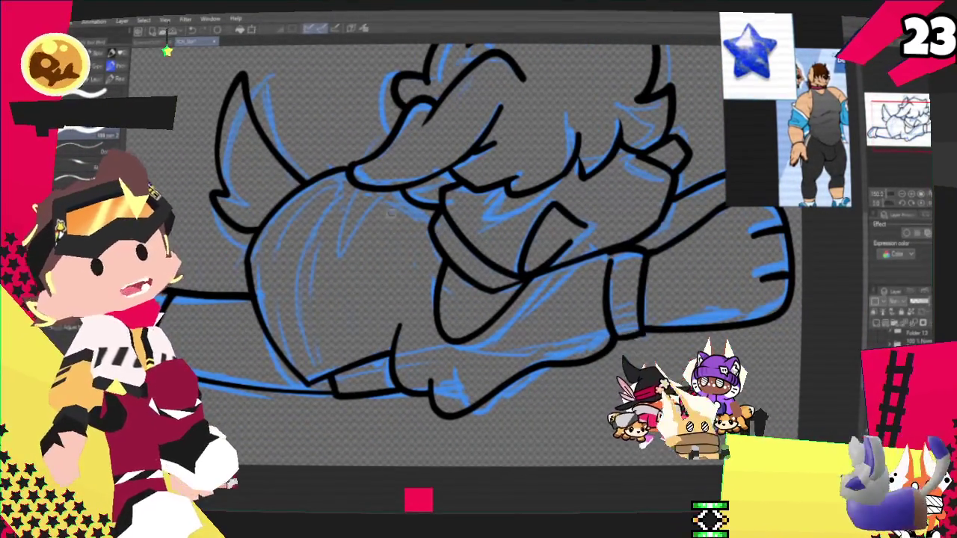
pyautogui.moveTo(367, 218); pyautogui.dragTo(348, 322)
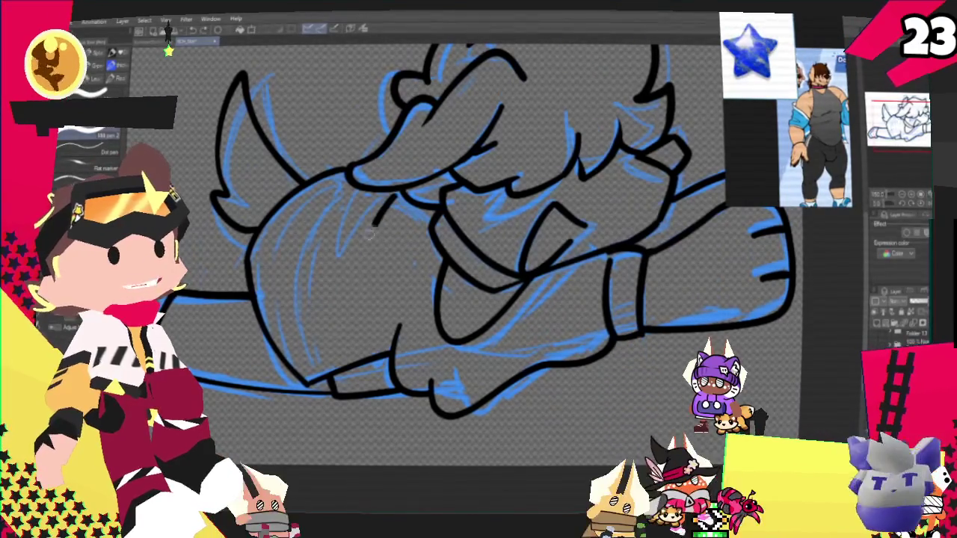
pyautogui.hotkey('ctrl', 'z')
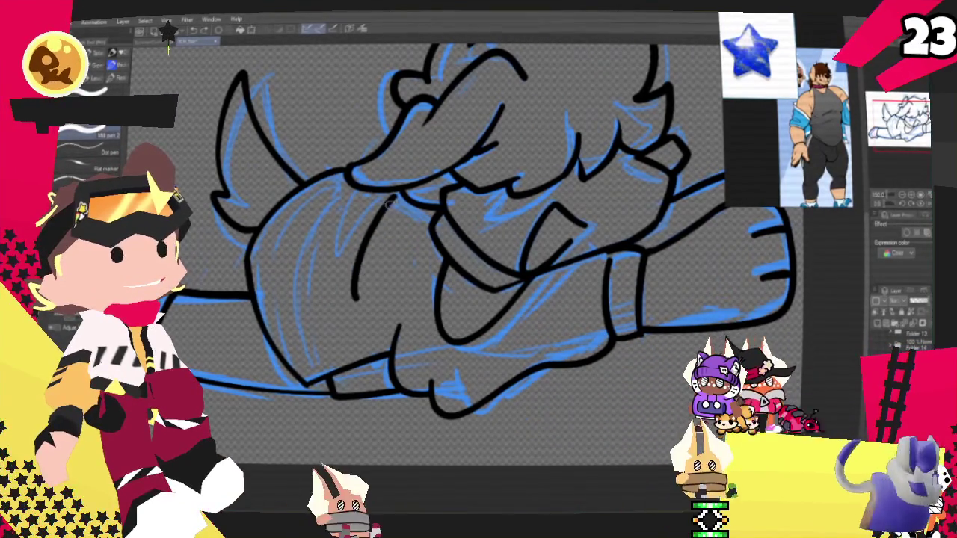
pyautogui.moveTo(403, 215); pyautogui.dragTo(352, 288)
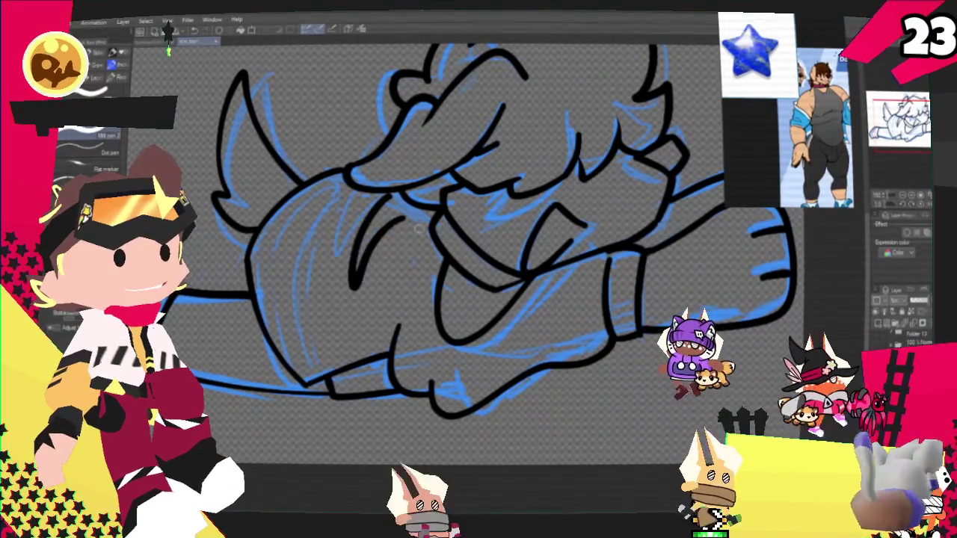
pyautogui.moveTo(402, 214); pyautogui.dragTo(370, 238)
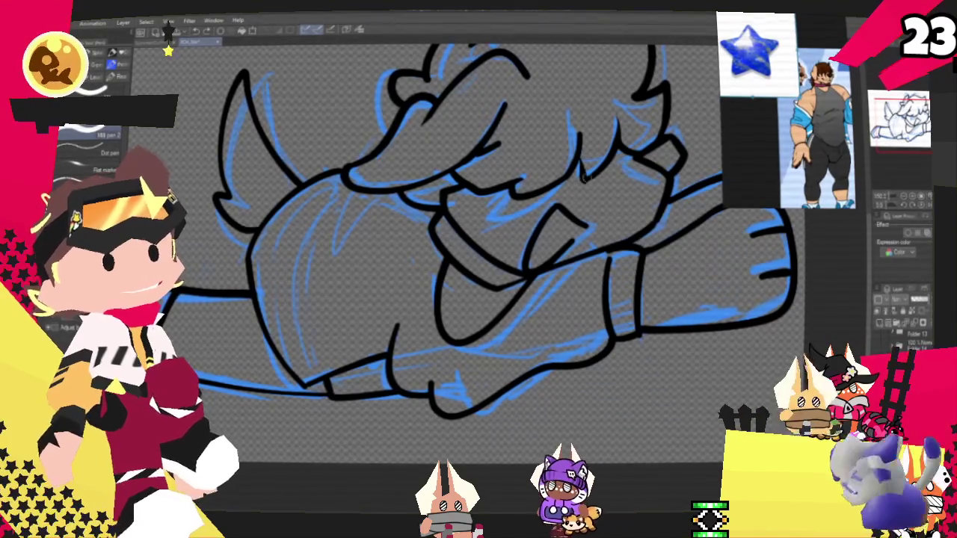
pyautogui.moveTo(464, 246)
pyautogui.mouseDown()
pyautogui.moveTo(568, 299)
pyautogui.moveTo(464, 239)
pyautogui.moveTo(479, 247)
pyautogui.mouseUp()
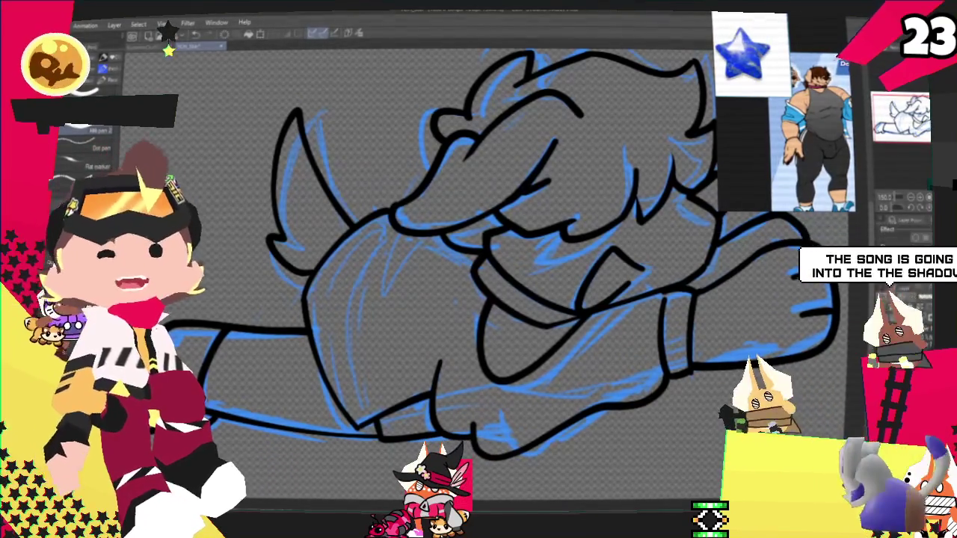
pyautogui.press('Delete')
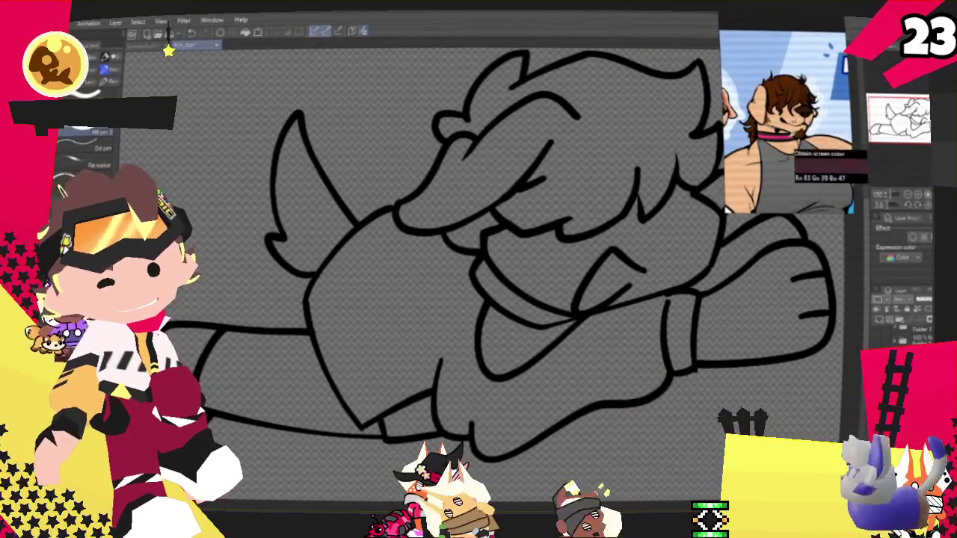
# - Fill the hair brown and the forearm, fist and left ear with tan skin colour
pyautogui.hotkey('ctrl', '0')
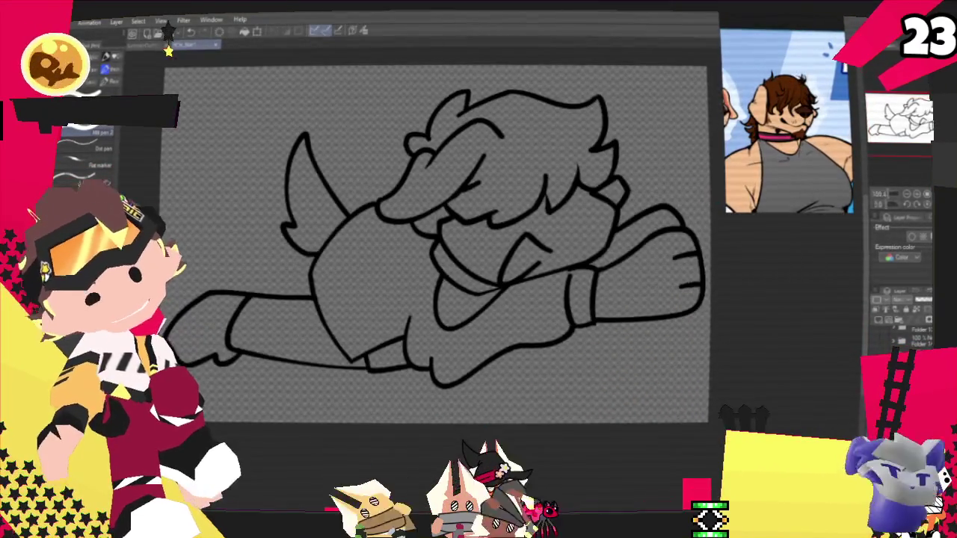
pyautogui.click(550, 152)
pyautogui.scroll(1, 550, 152)
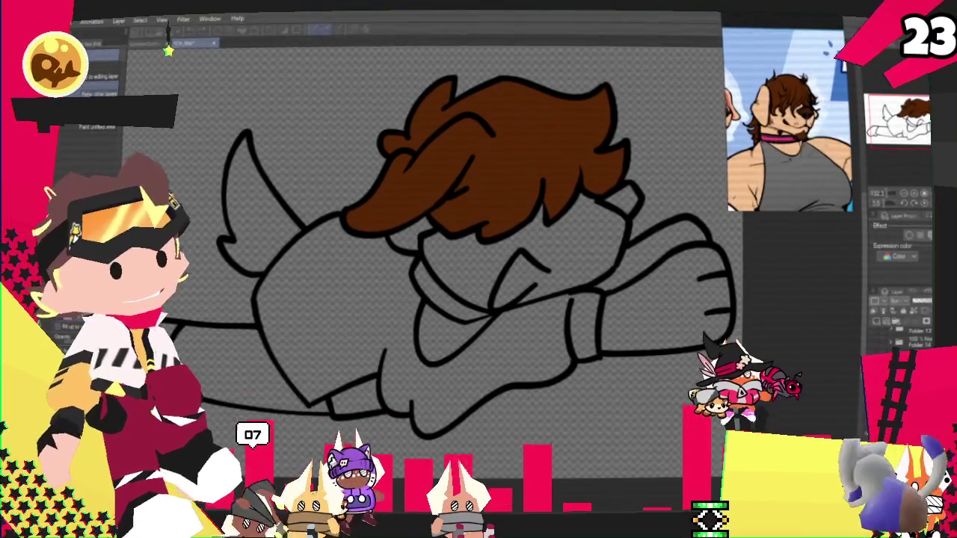
pyautogui.press('p')
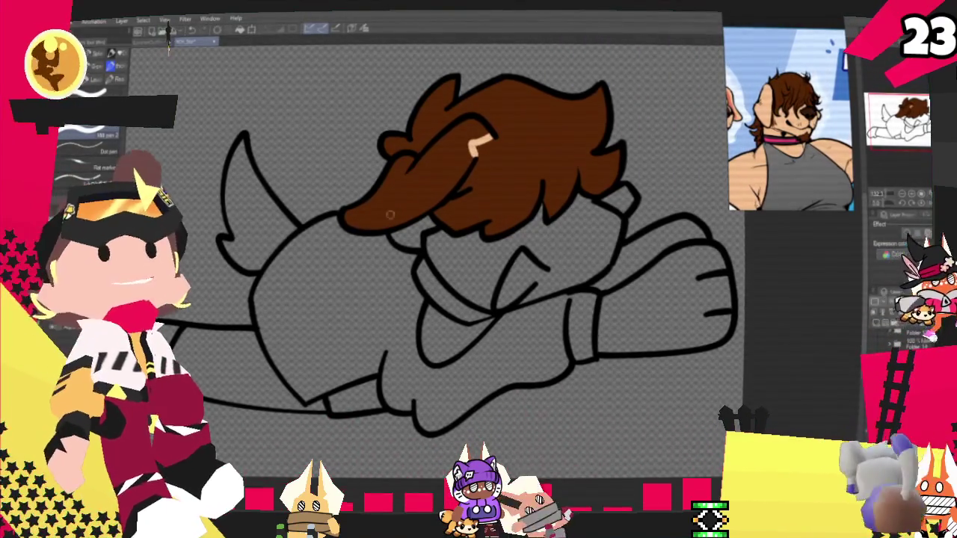
pyautogui.press('g')
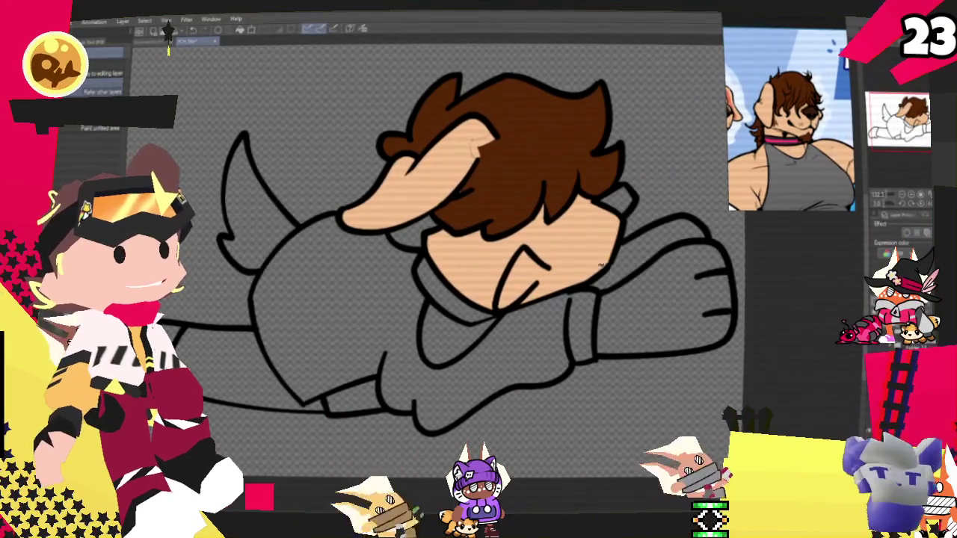
pyautogui.click(639, 251)
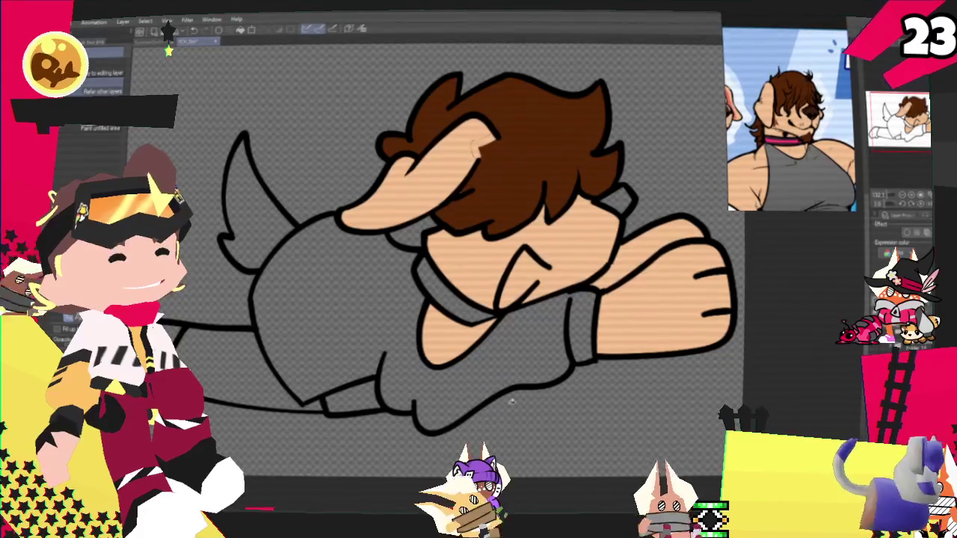
pyautogui.click(257, 217)
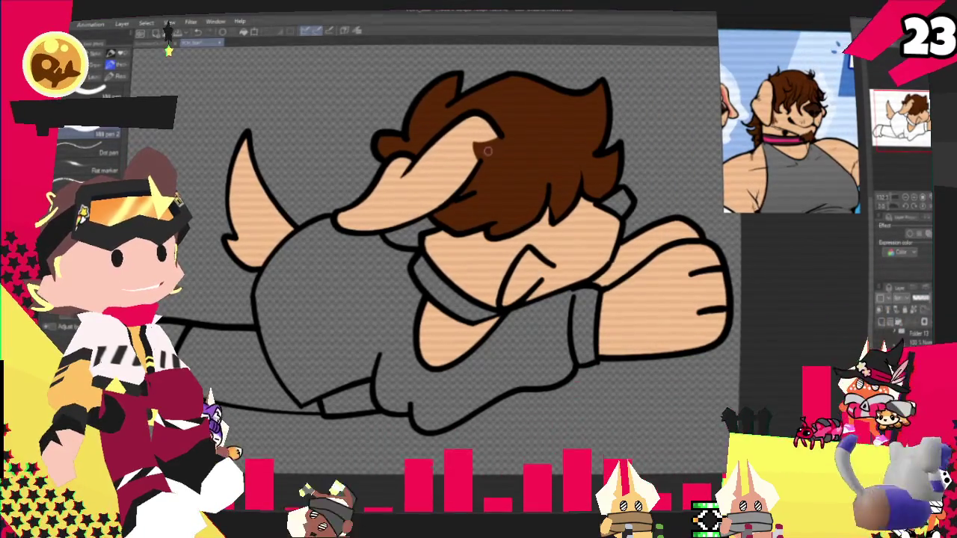
pyautogui.moveTo(494, 157); pyautogui.dragTo(512, 198)
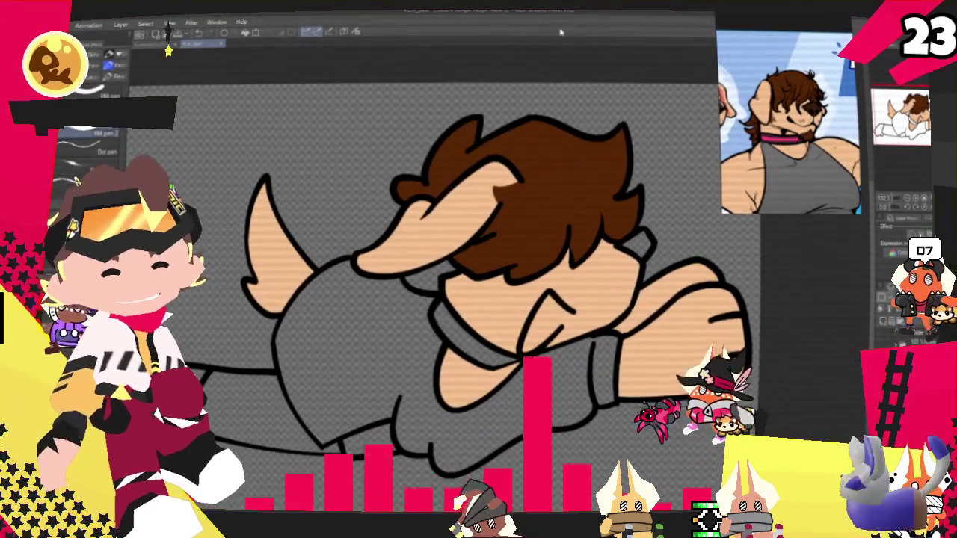
pyautogui.click(357, 32)
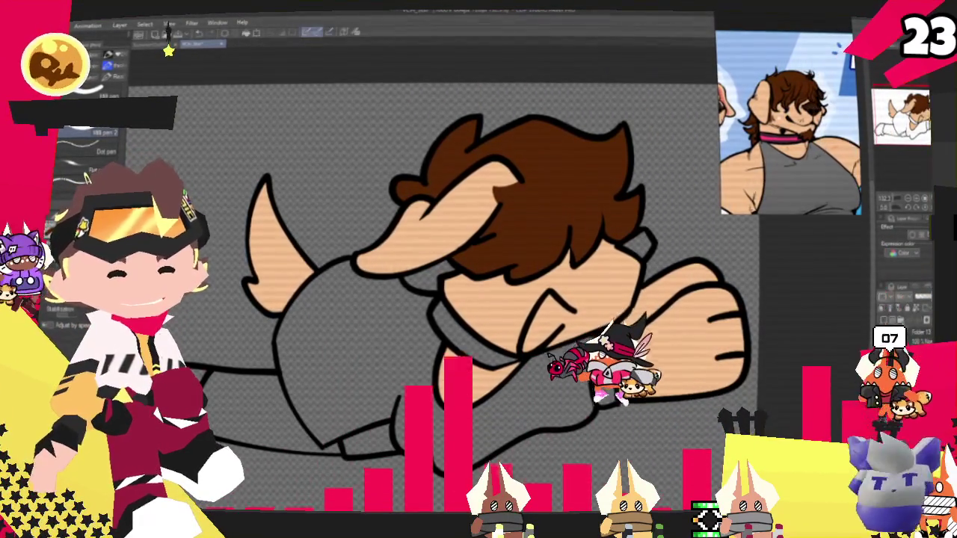
# - Paint the collar hot pink with a dark band using reference-sampled colours
pyautogui.scroll(3, 479, 284)
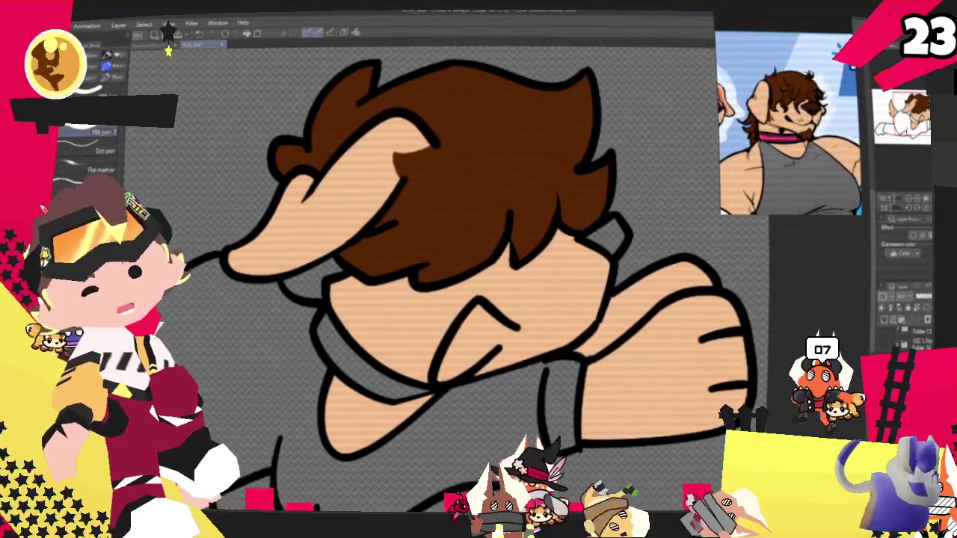
pyautogui.press('g')
pyautogui.scroll(-3, 505, 204)
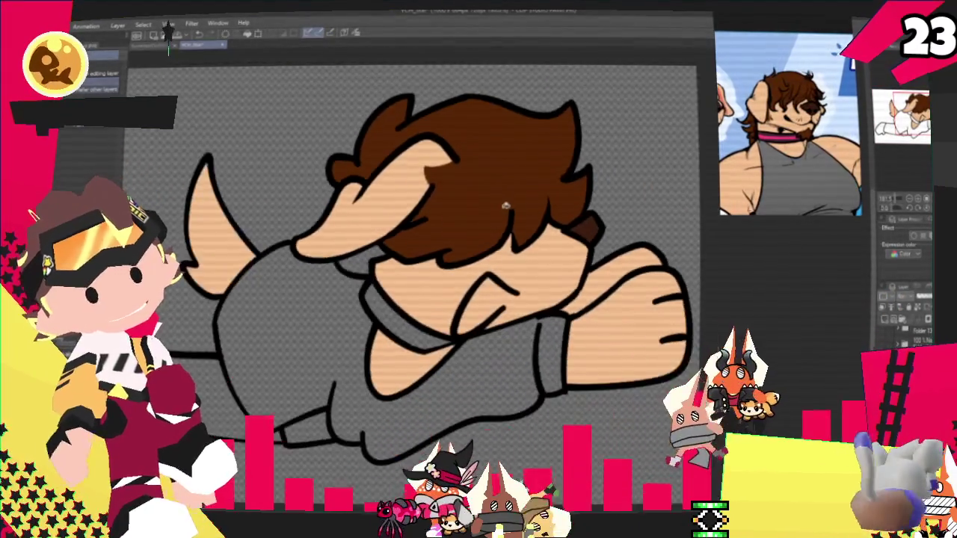
pyautogui.scroll(-2, 505, 204)
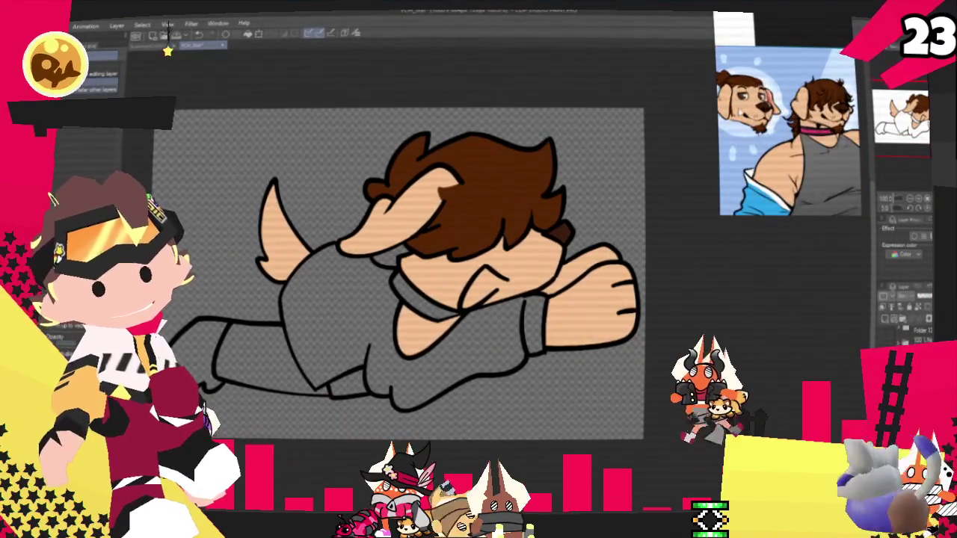
pyautogui.scroll(2, 484, 318)
pyautogui.scroll(2, 484, 318)
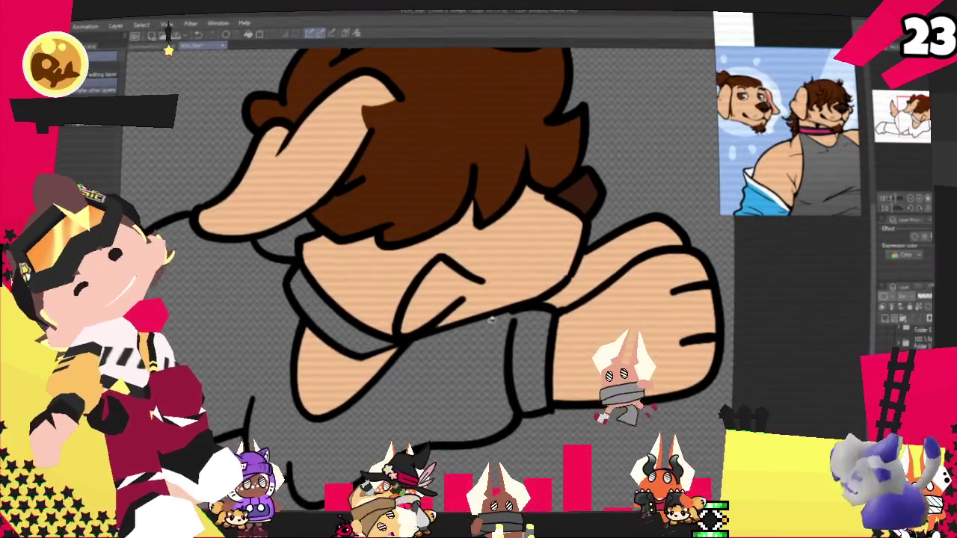
pyautogui.press('p')
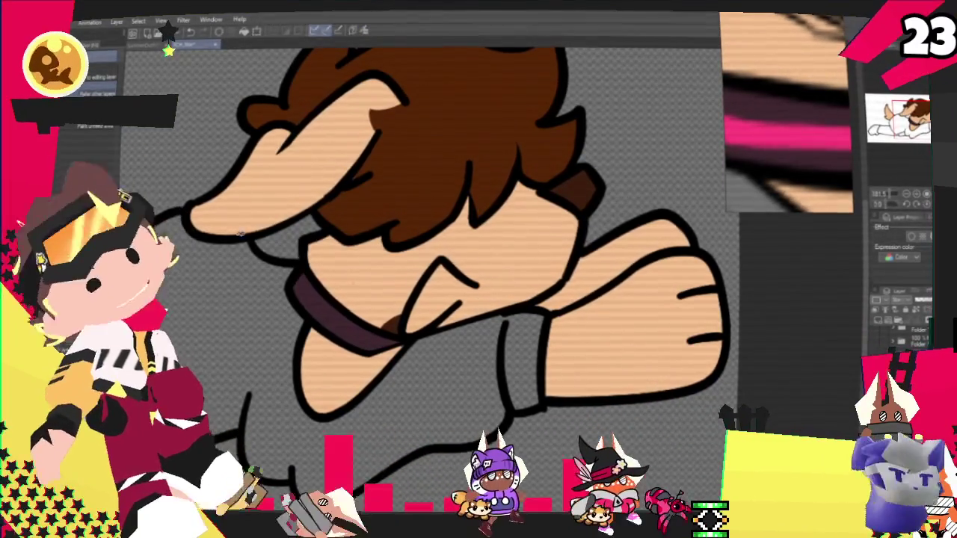
pyautogui.press('p')
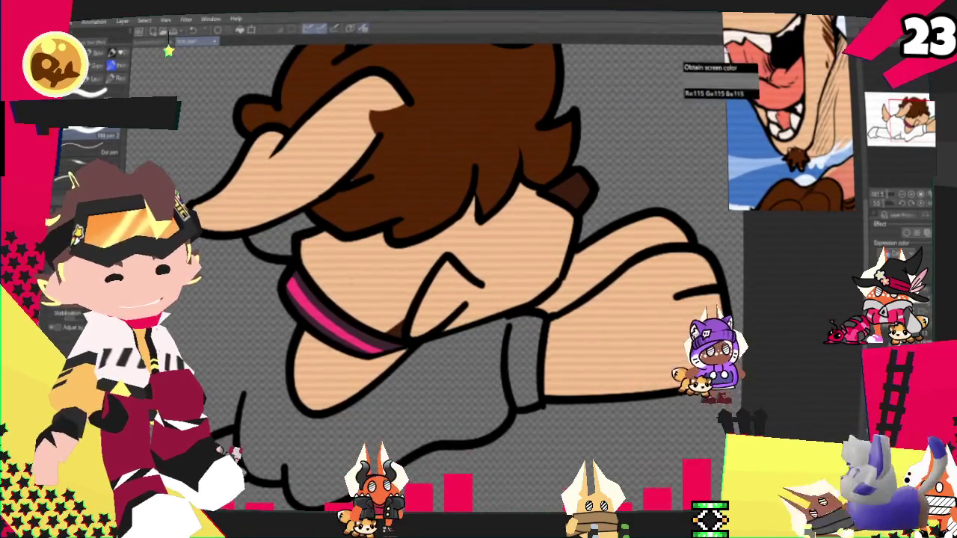
# - Brush a salmon tongue with a darker red top into the mouth, then fill the shirt blue
pyautogui.scroll(2, 436, 338)
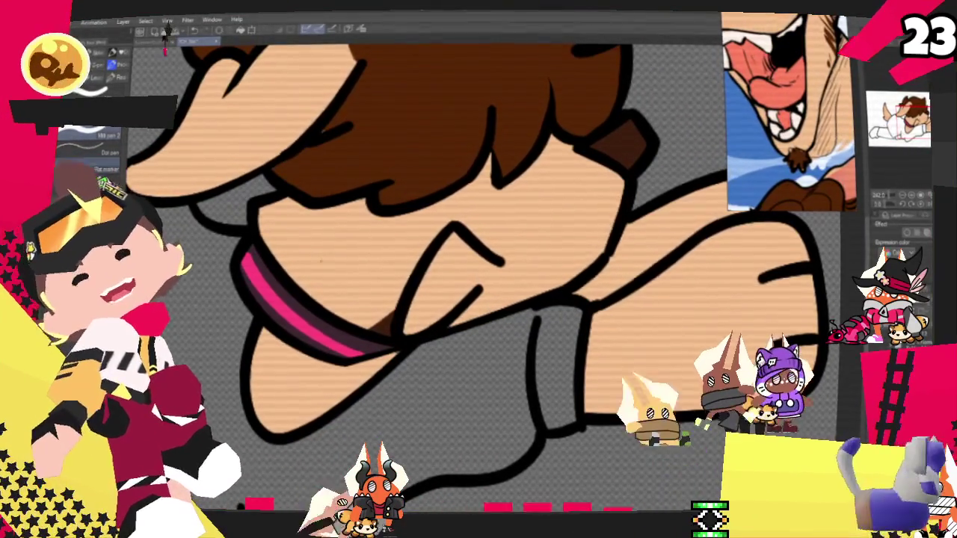
pyautogui.moveTo(493, 265)
pyautogui.mouseDown()
pyautogui.moveTo(472, 293)
pyautogui.moveTo(448, 292)
pyautogui.mouseUp()
pyautogui.moveTo(464, 255); pyautogui.dragTo(419, 321)
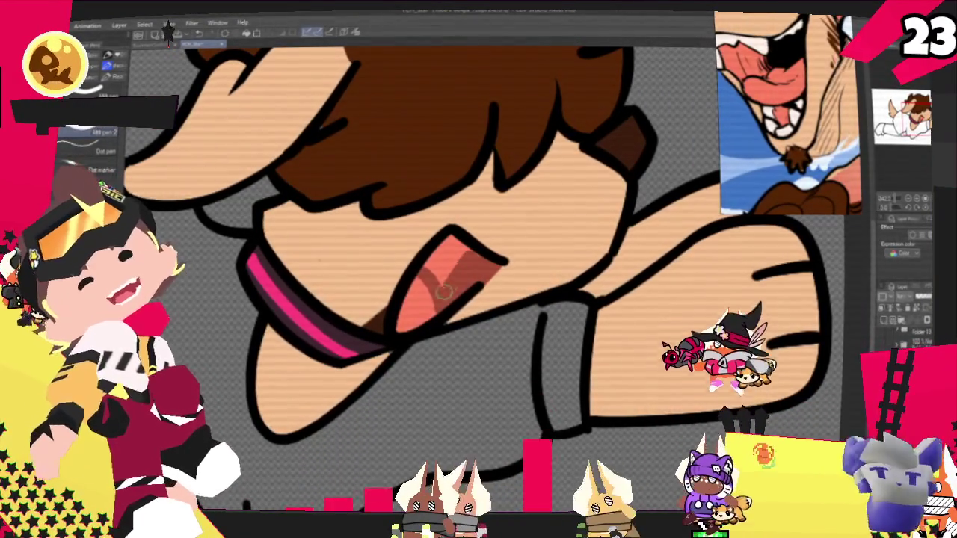
pyautogui.moveTo(427, 263)
pyautogui.mouseDown()
pyautogui.moveTo(444, 240)
pyautogui.moveTo(428, 320)
pyautogui.mouseUp()
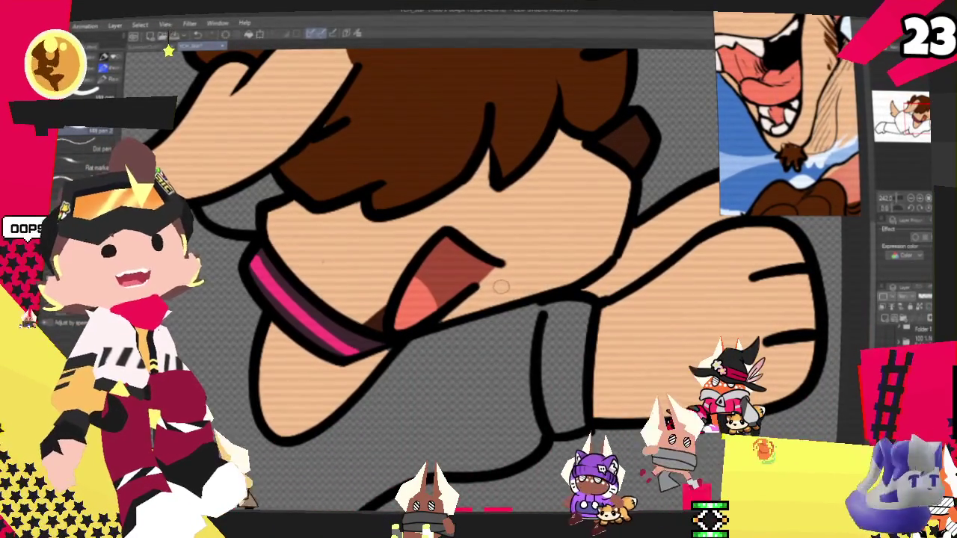
pyautogui.scroll(-1, 653, 191)
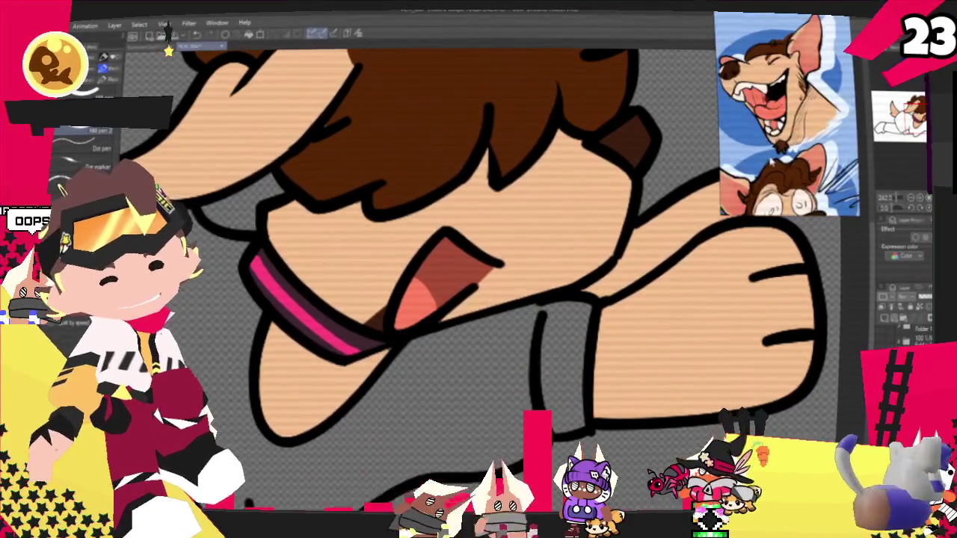
pyautogui.scroll(-2, 653, 191)
pyautogui.scroll(-3, 653, 191)
pyautogui.scroll(1, 342, 249)
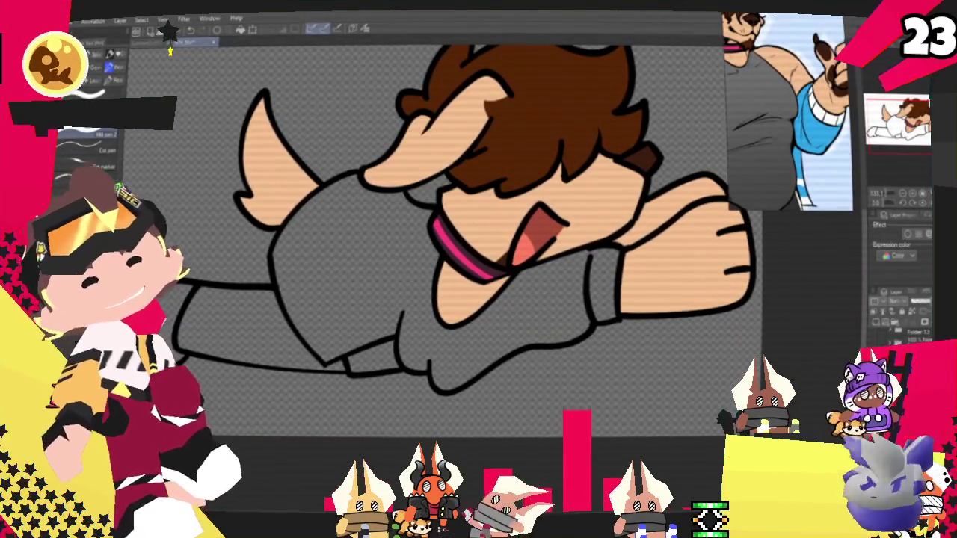
pyautogui.click(351, 247)
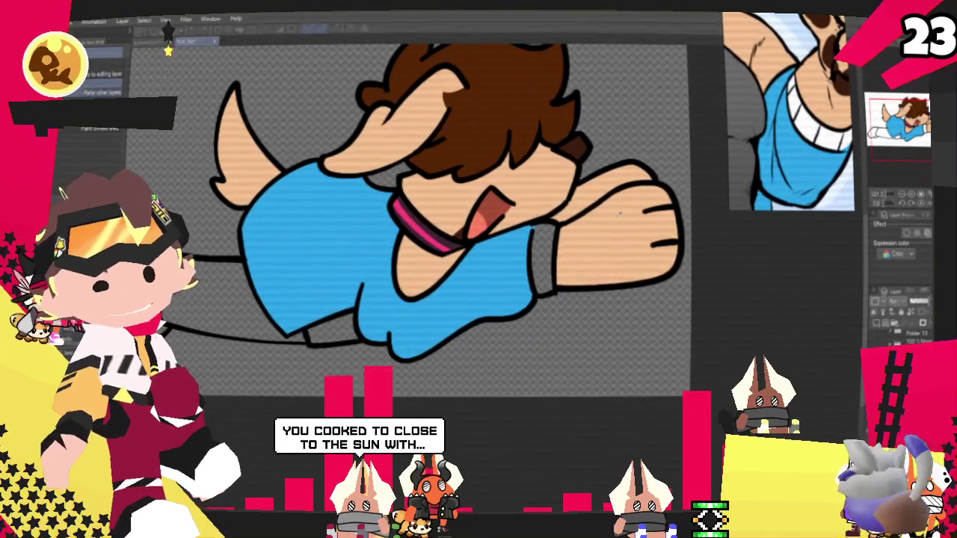
# - Fill the sleeve cuff white and zoom out to check the flat colours
pyautogui.click(546, 250)
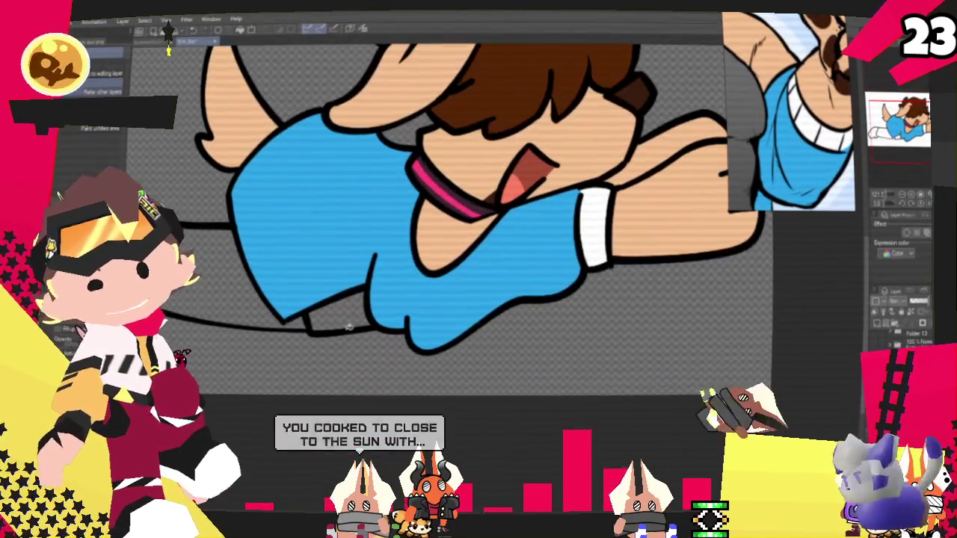
pyautogui.scroll(-2, 348, 327)
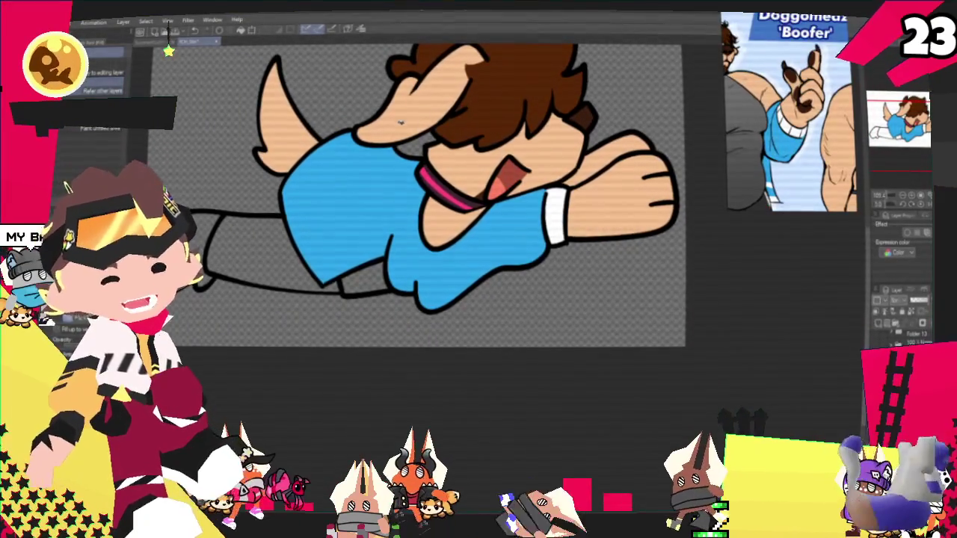
pyautogui.scroll(-2, 400, 122)
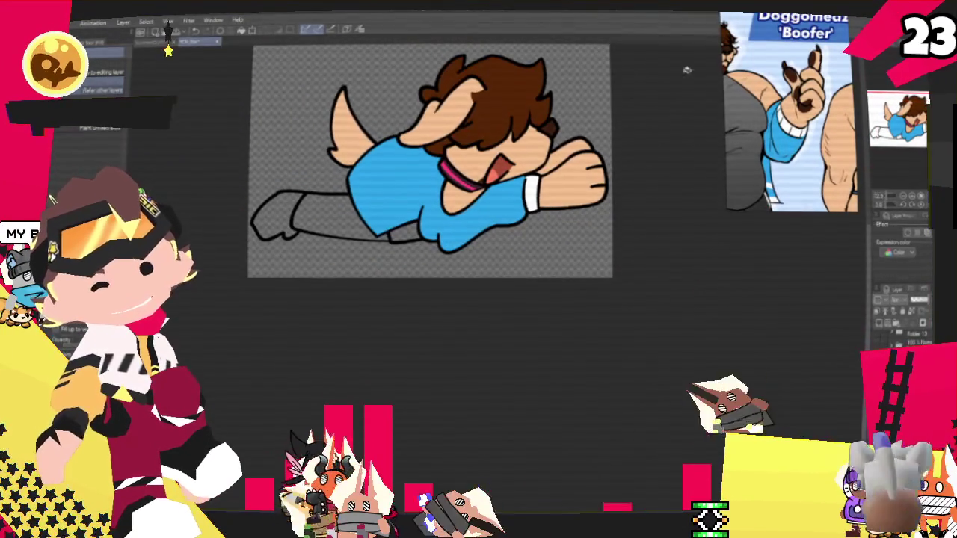
pyautogui.scroll(1, 327, 85)
pyautogui.scroll(1, 327, 85)
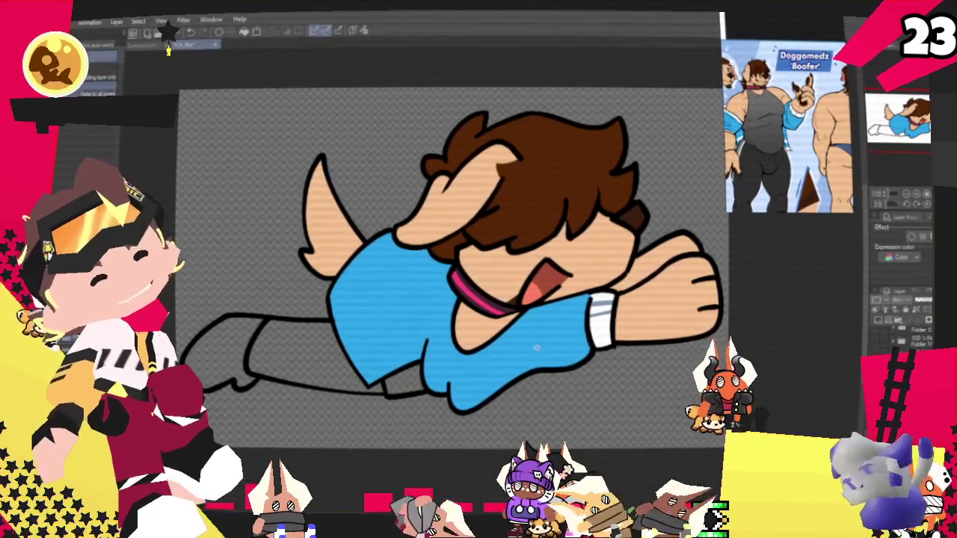
# - Zoom in on the torso and paint white chevron stripes on the shoulder and a white hem band
pyautogui.scroll(3, 449, 262)
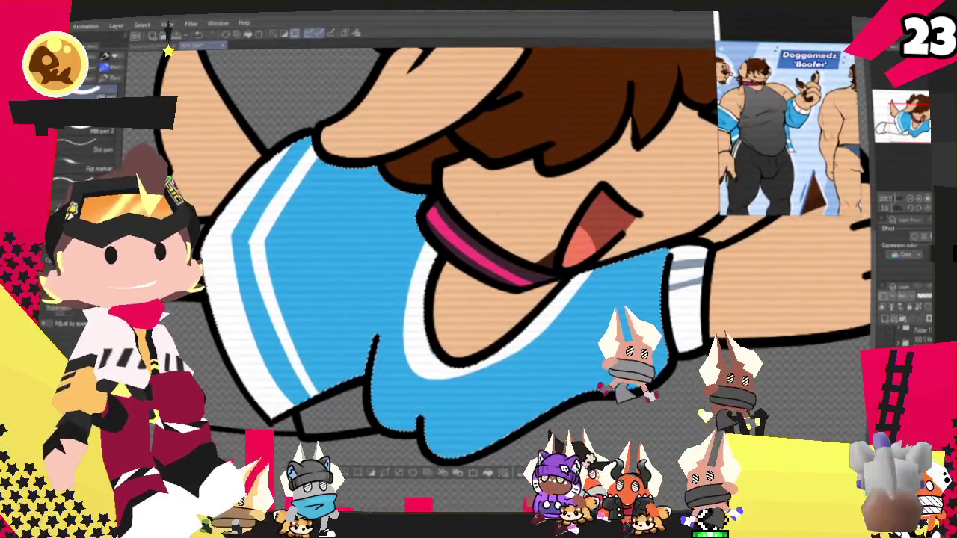
pyautogui.scroll(-3, 589, 289)
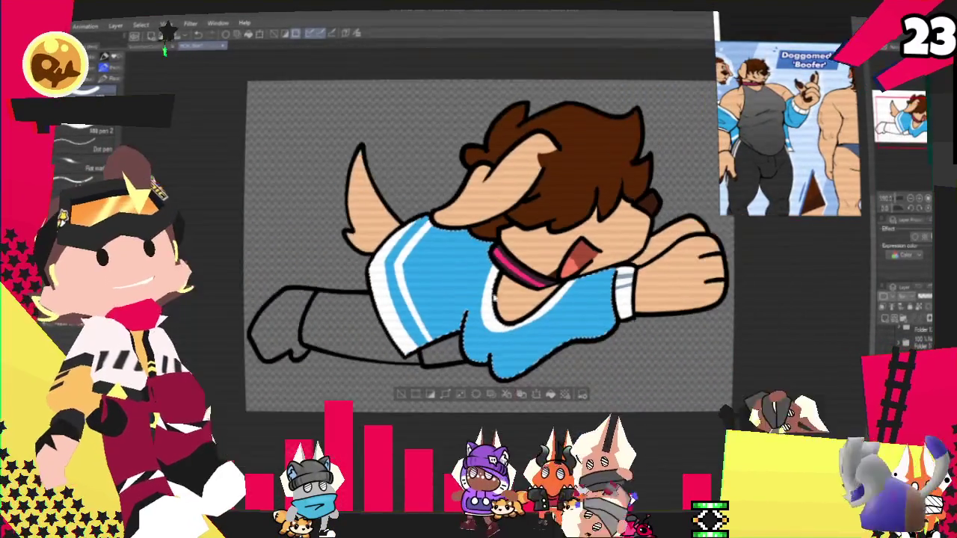
pyautogui.scroll(2, 439, 306)
pyautogui.scroll(1, 439, 307)
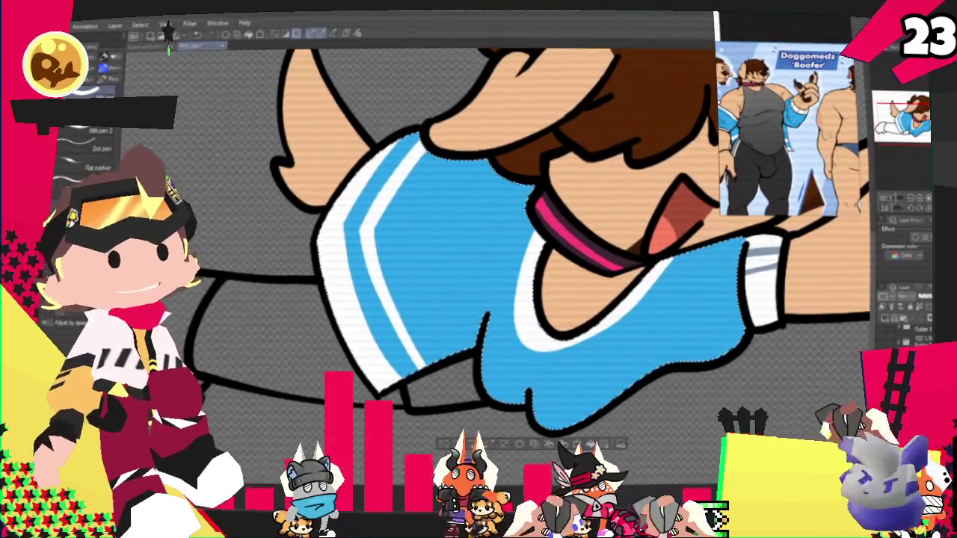